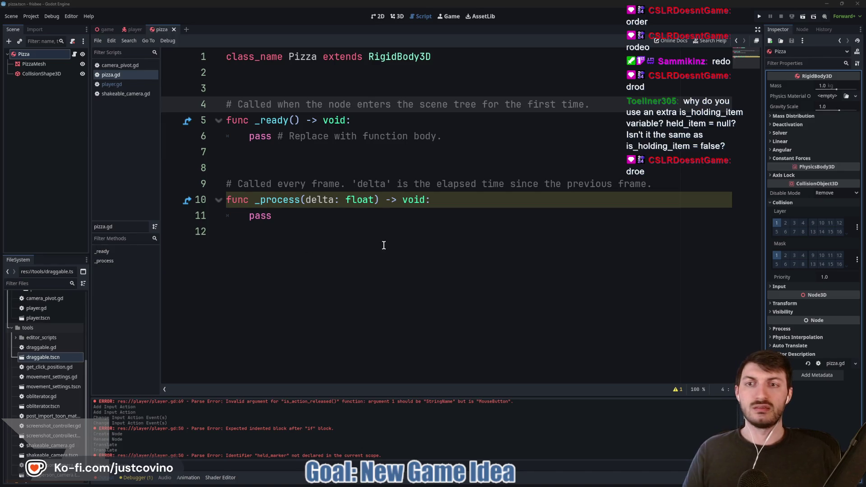
- Finish in the script, then put the Pizza body on collision layer 5
{"action": "left_click", "coordinate": [383, 245]}
{"action": "left_click", "coordinate": [309, 218]}
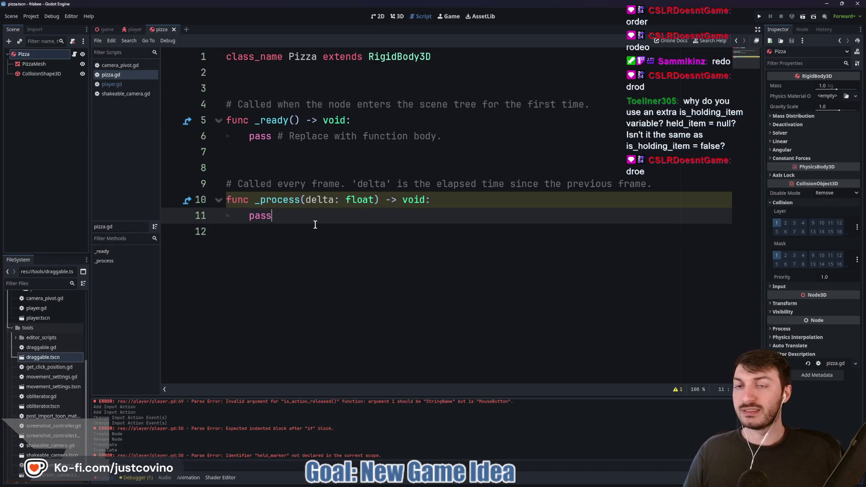
{"action": "left_click", "coordinate": [311, 248]}
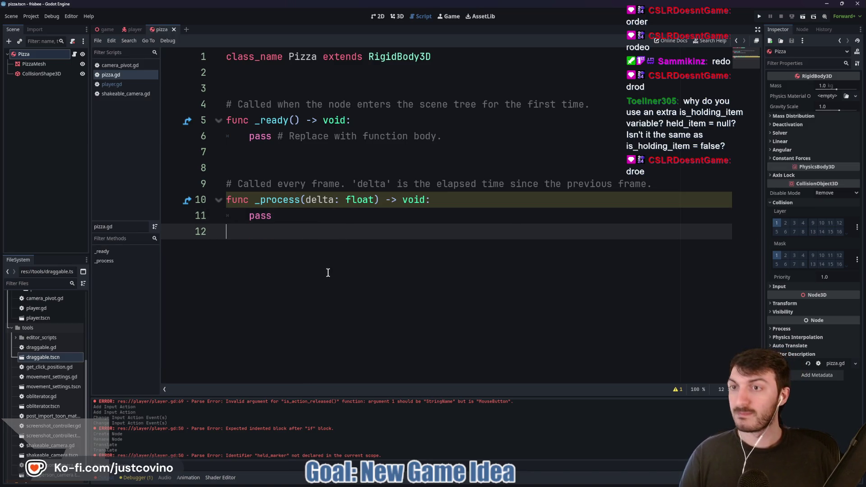
{"action": "left_click", "coordinate": [107, 30]}
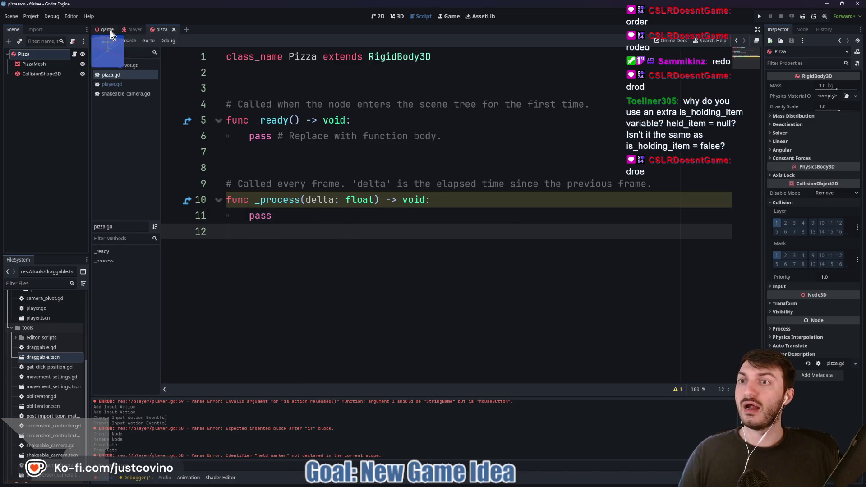
{"action": "left_click", "coordinate": [401, 15]}
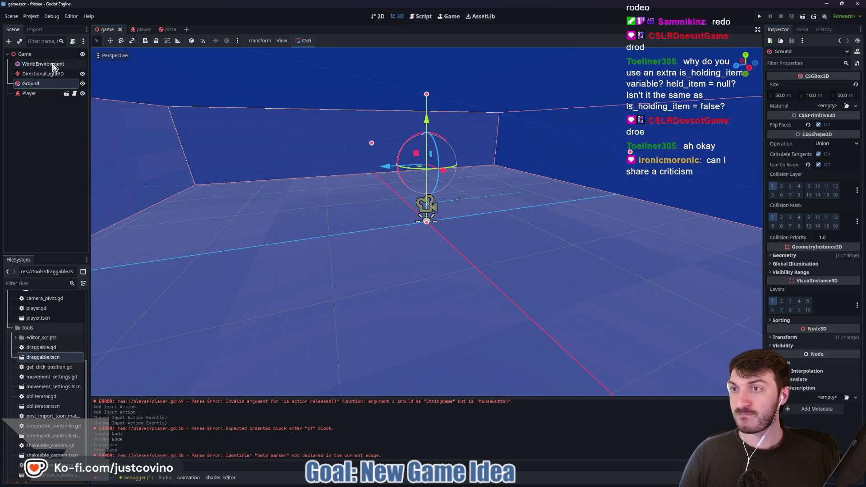
{"action": "left_click", "coordinate": [168, 29]}
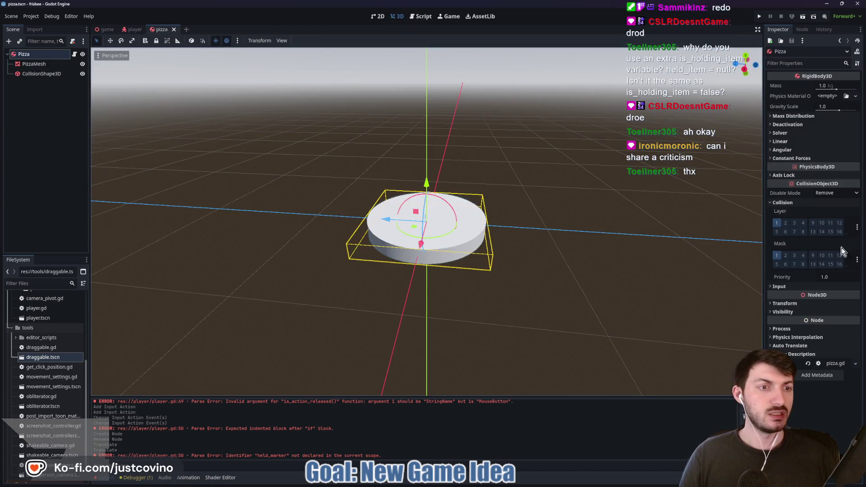
{"action": "left_click", "coordinate": [777, 232]}
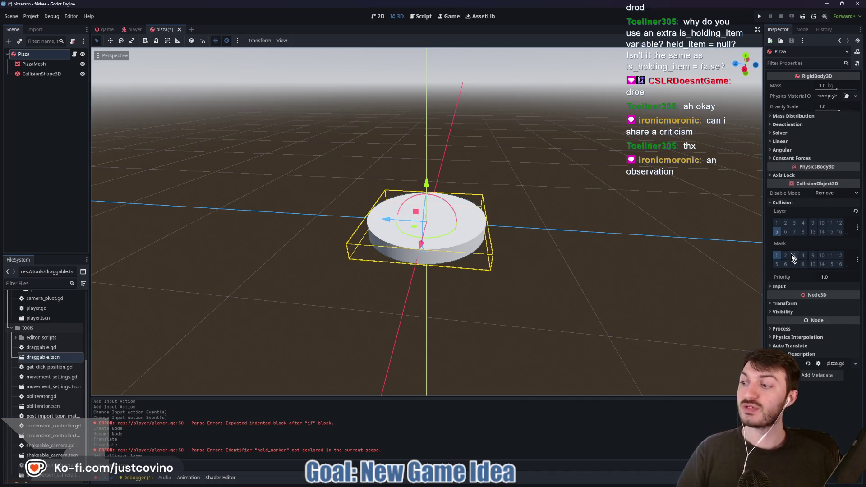
- Rename physics layer 2 to pickup_ray and enable it in the pizza's collision mask
{"action": "right_click", "coordinate": [787, 258]}
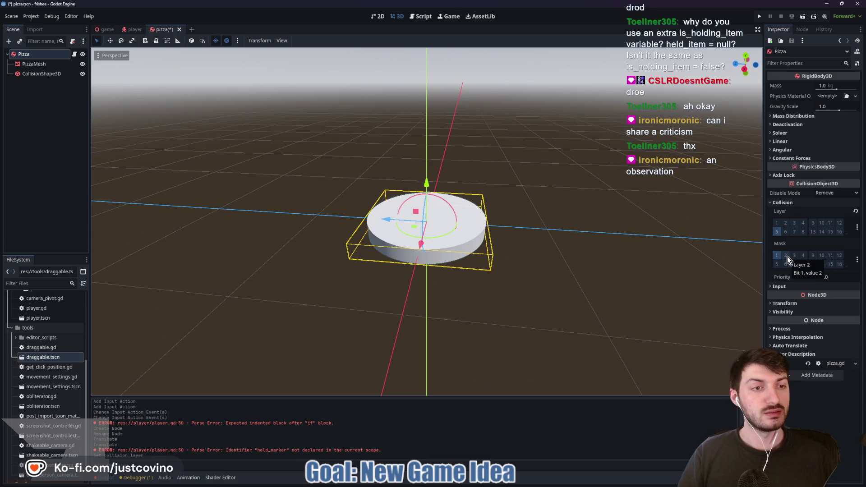
{"action": "left_click", "coordinate": [800, 261]}
{"action": "type", "text": "pickup"}
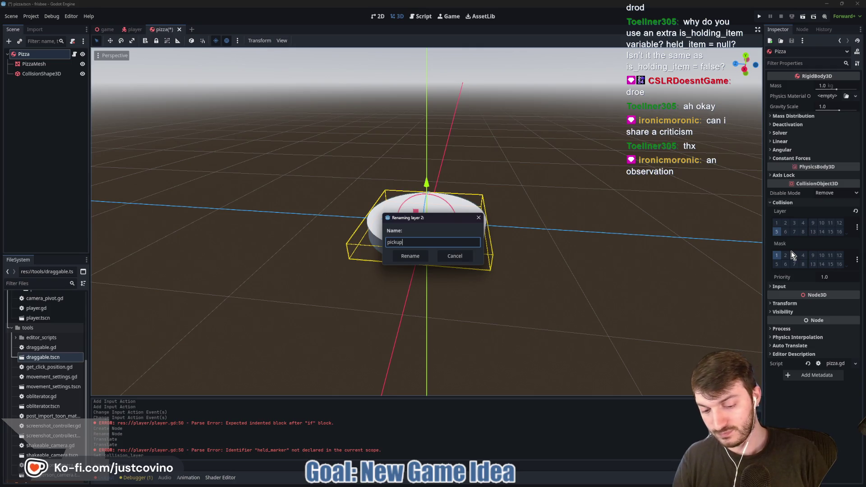
{"action": "type", "text": "_ray"}
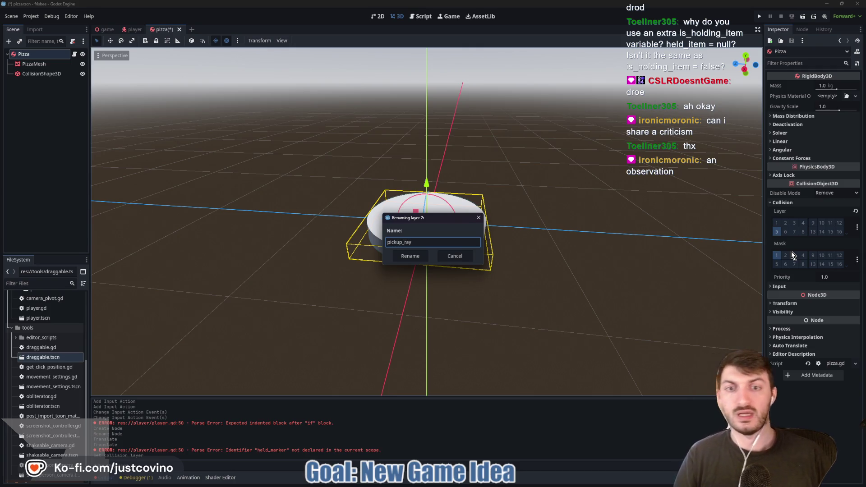
{"action": "left_click", "coordinate": [419, 254]}
{"action": "left_click", "coordinate": [785, 255]}
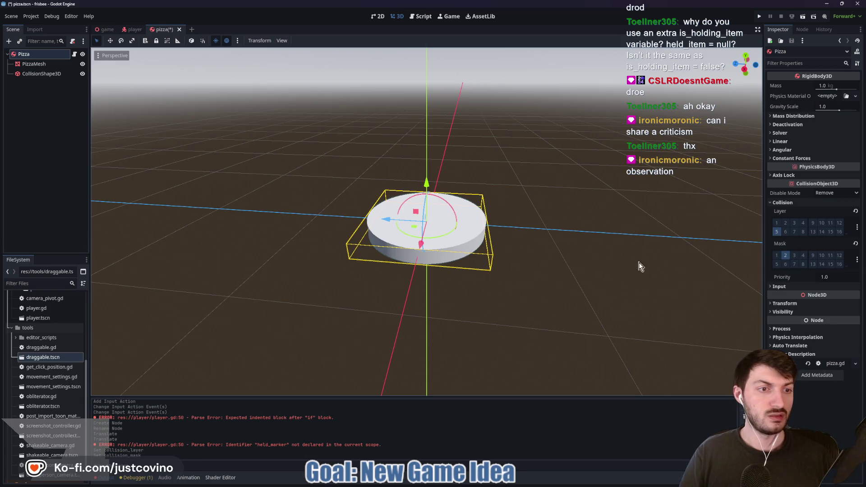
- Make TargetRay collide with areas and from inside, mask layer 5, and save the player scene
{"action": "left_click", "coordinate": [134, 29]}
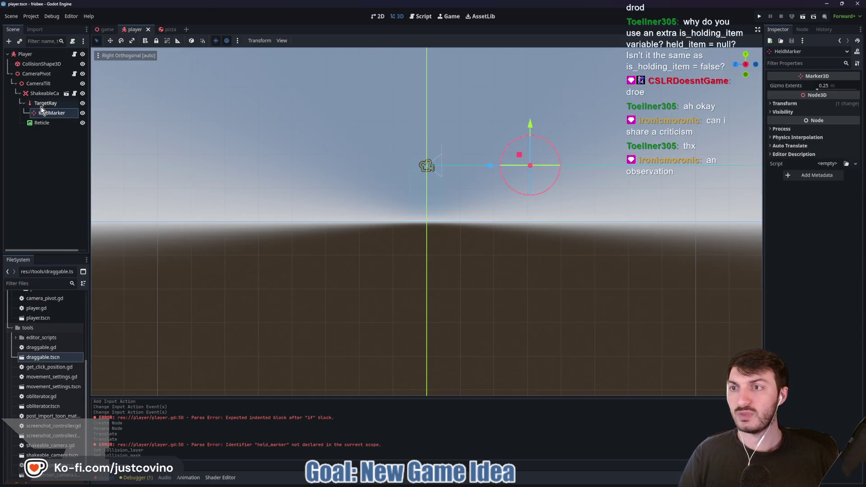
{"action": "left_click", "coordinate": [44, 103]}
{"action": "left_click", "coordinate": [785, 179]}
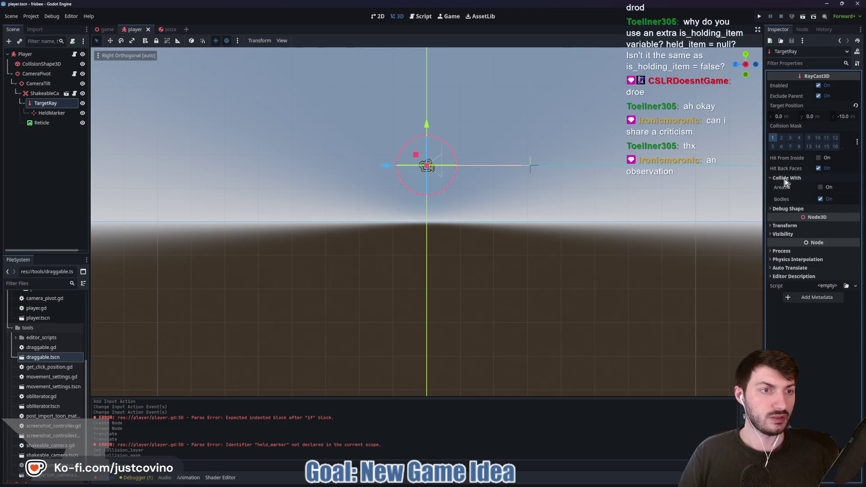
{"action": "left_click", "coordinate": [829, 189]}
{"action": "left_click", "coordinate": [817, 157]}
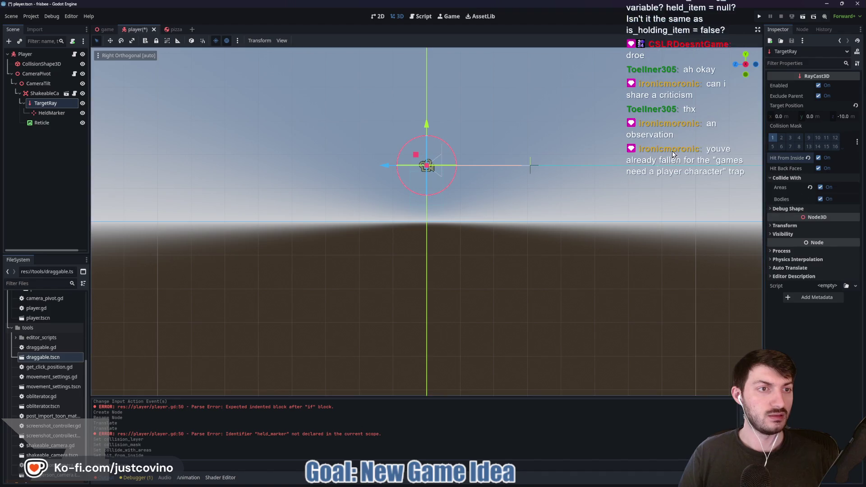
{"action": "left_click", "coordinate": [772, 146]}
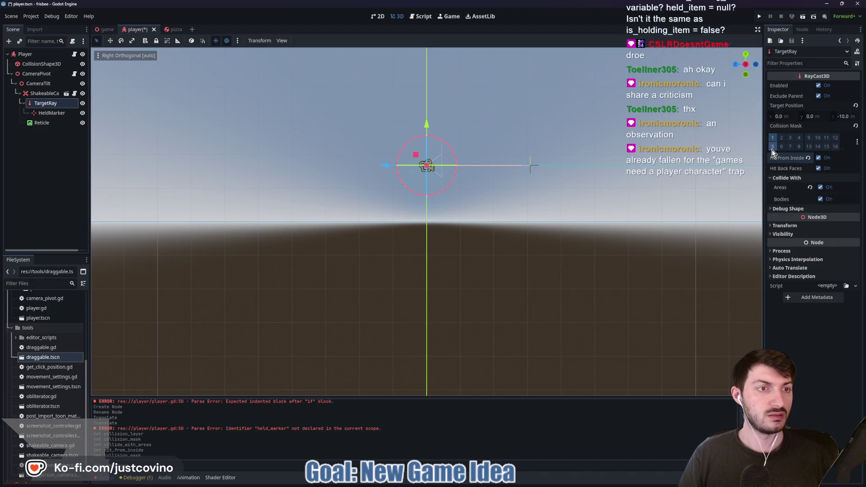
{"action": "key", "text": "ctrl+s"}
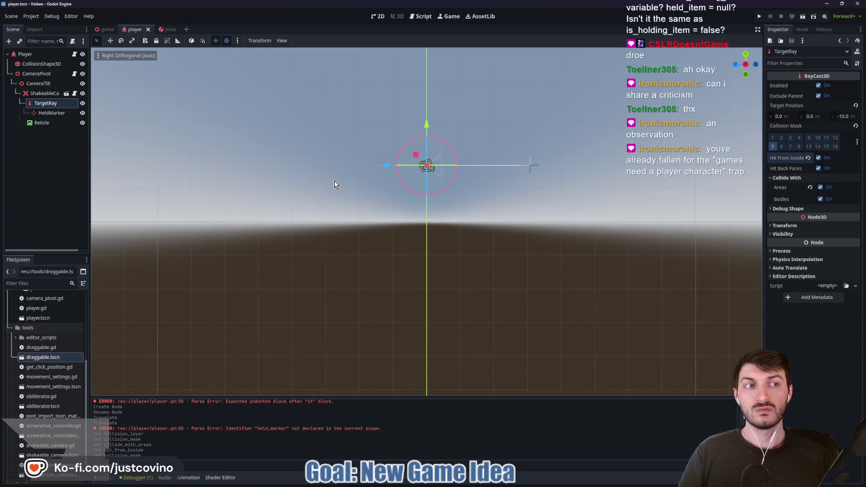
- Instance the pizza scene under the Game root and move it right along the floor
{"action": "left_click", "coordinate": [102, 32]}
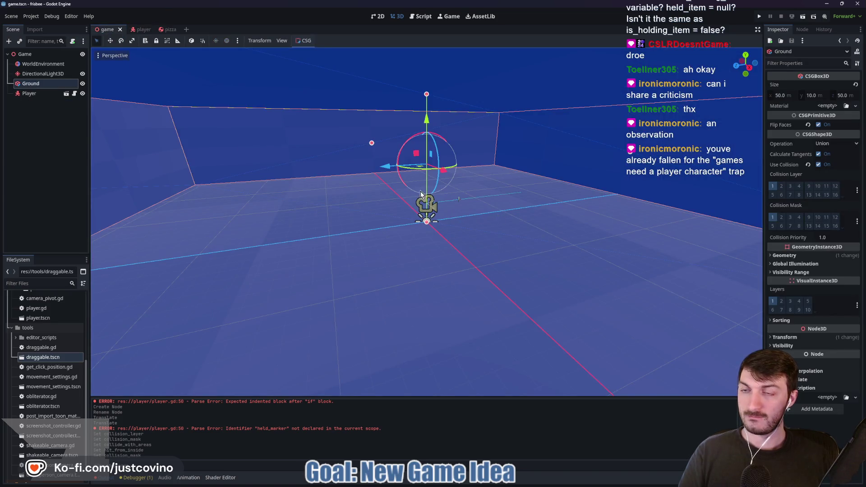
{"action": "left_click", "coordinate": [36, 54]}
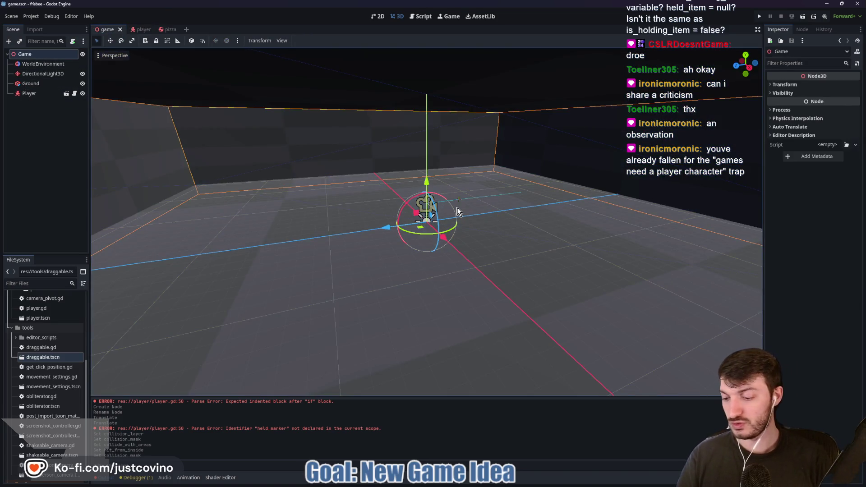
{"action": "key", "text": "ctrl+shift+a"}
{"action": "type", "text": "pizza"}
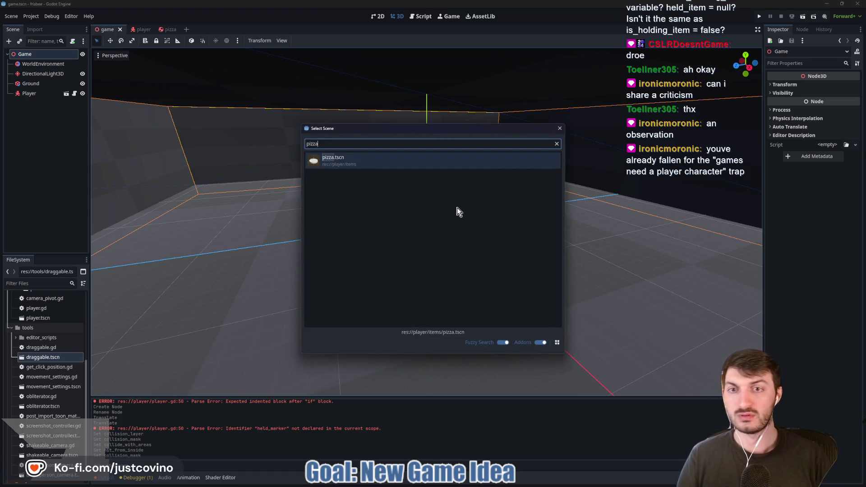
{"action": "key", "text": "Return"}
{"action": "left_click_drag", "start_coordinate": [383, 231], "coordinate": [499, 225]}
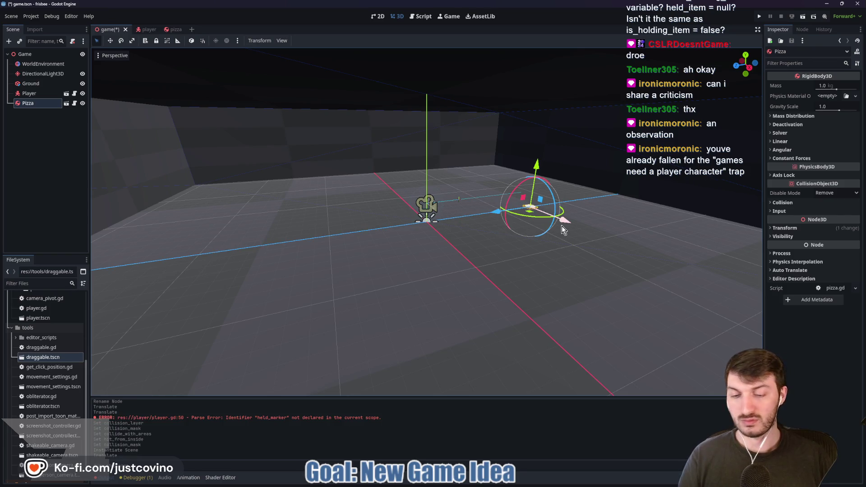
- Duplicate the pizza twice, spreading copies across the floor, and run the game with F5
{"action": "key", "text": "ctrl+d"}
{"action": "left_click_drag", "start_coordinate": [569, 226], "coordinate": [637, 263]}
{"action": "key", "text": "ctrl+d"}
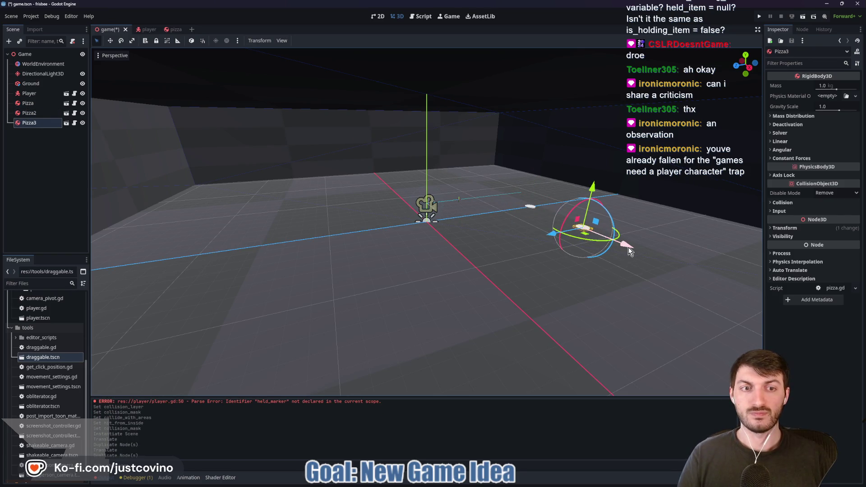
{"action": "left_click_drag", "start_coordinate": [583, 227], "coordinate": [703, 283]}
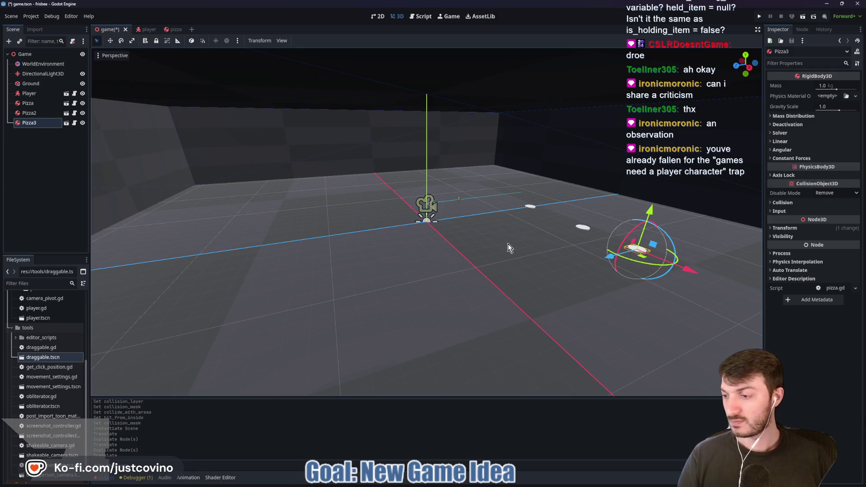
{"action": "key", "text": "F5"}
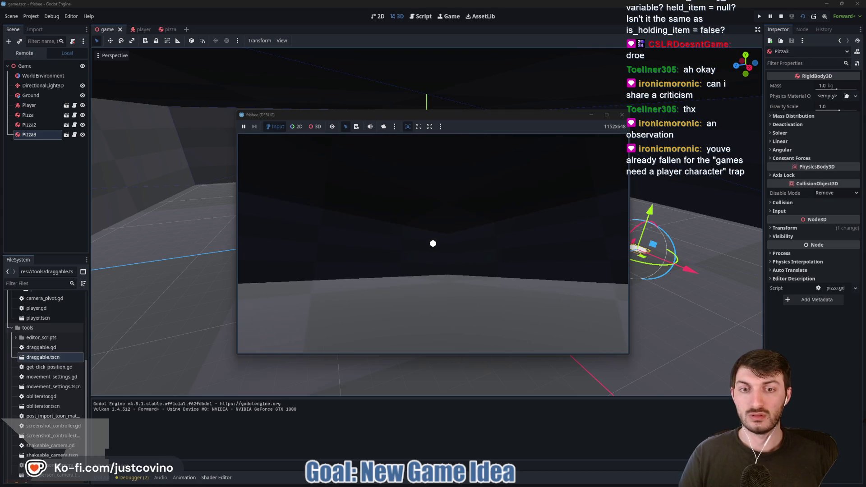
- Maximize the frisbee (DEBUG) window, stretch the view to fill it, then quit with Escape
{"action": "left_click", "coordinate": [606, 115]}
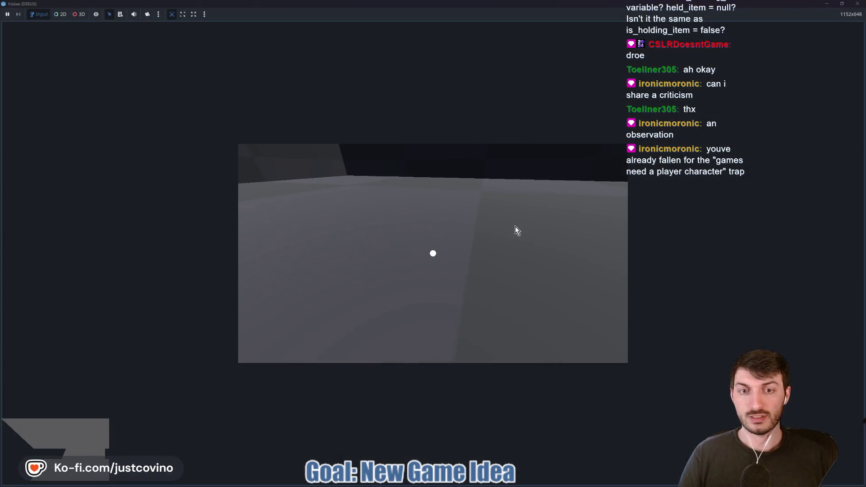
{"action": "left_click", "coordinate": [194, 14]}
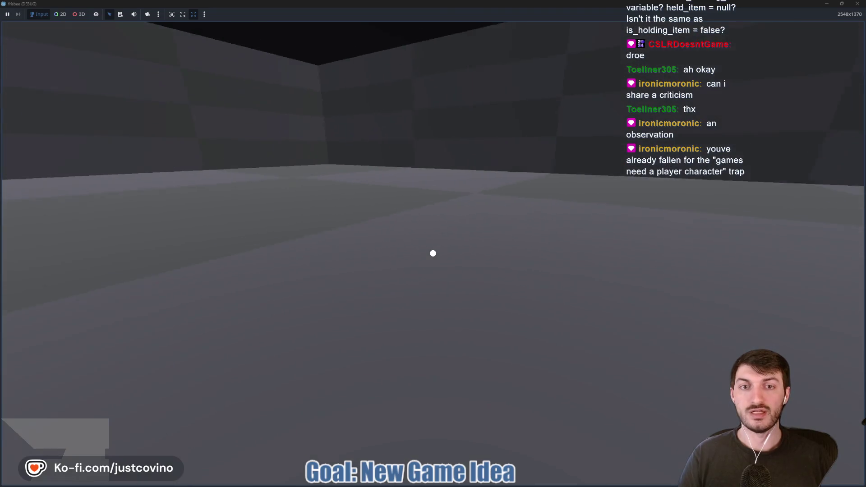
{"action": "key", "text": "Escape"}
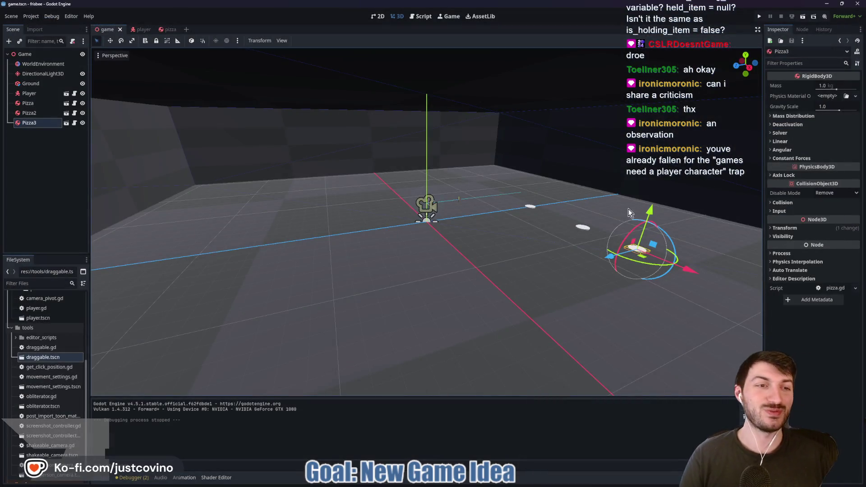
- Enable collision mask layer 1 on the pizza and relaunch the game from the game scene
{"action": "left_click", "coordinate": [168, 29]}
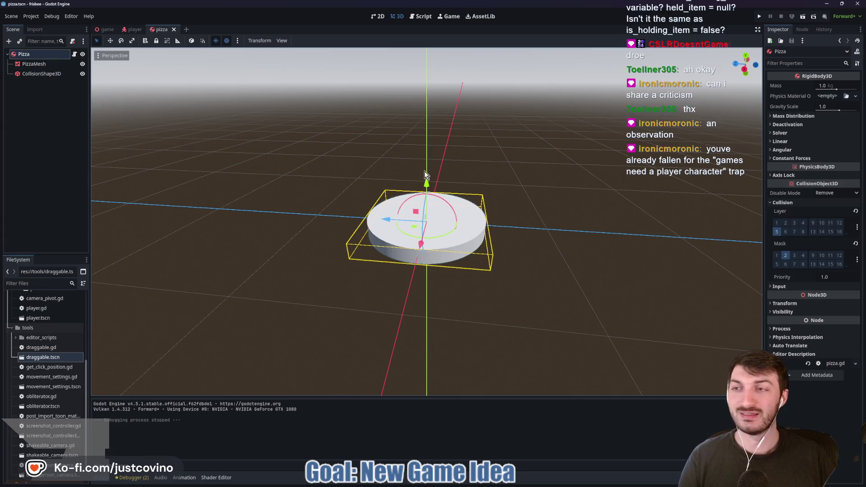
{"action": "left_click", "coordinate": [777, 255]}
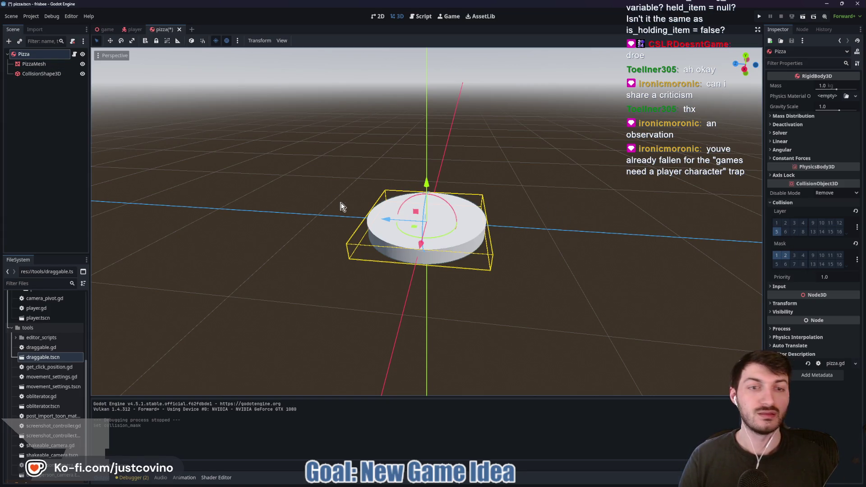
{"action": "left_click", "coordinate": [99, 28]}
{"action": "key", "text": "F5"}
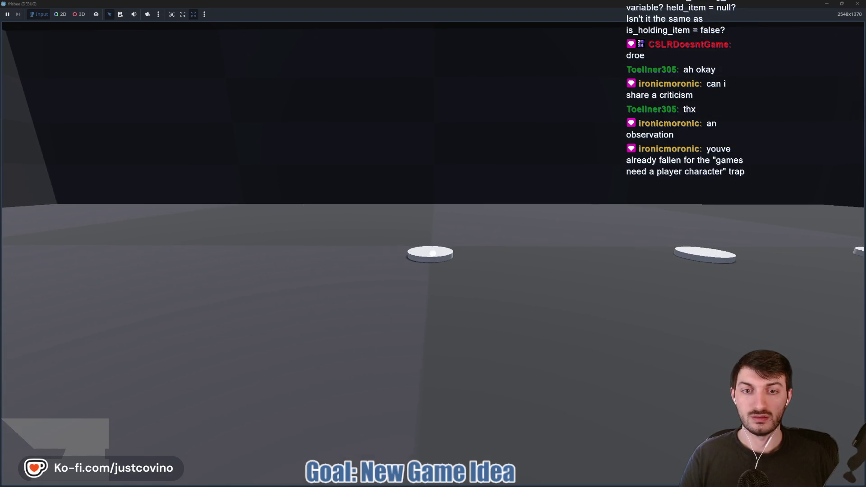
- Pick up and drop pizza discs several times, then start throwing them across the room
{"action": "left_click", "coordinate": [434, 253]}
{"action": "left_click", "coordinate": [433, 253]}
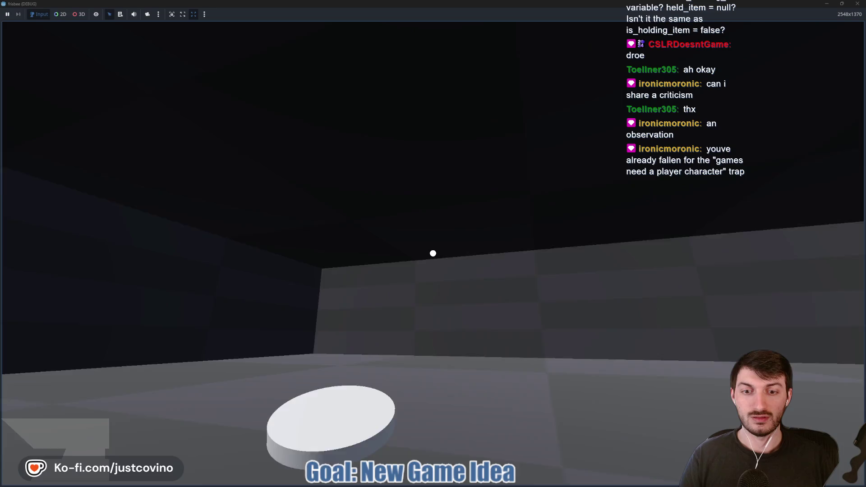
{"action": "left_click", "coordinate": [433, 253]}
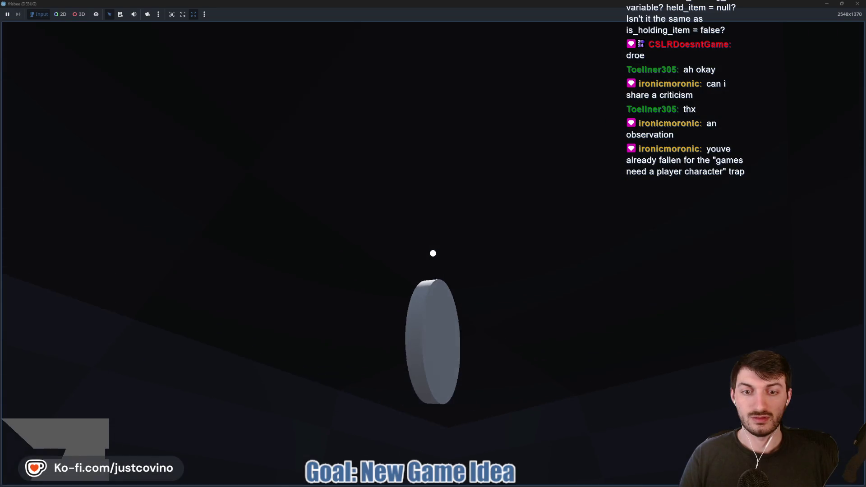
{"action": "left_click", "coordinate": [433, 253]}
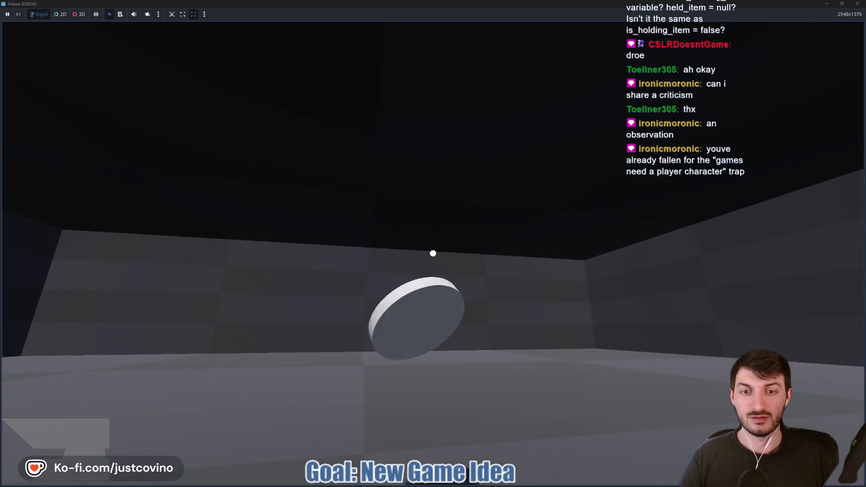
{"action": "left_click", "coordinate": [433, 253]}
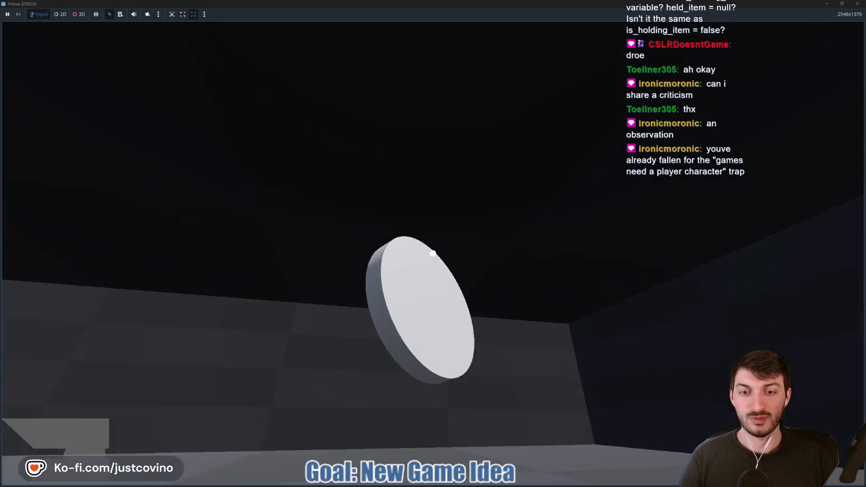
{"action": "left_click", "coordinate": [433, 253]}
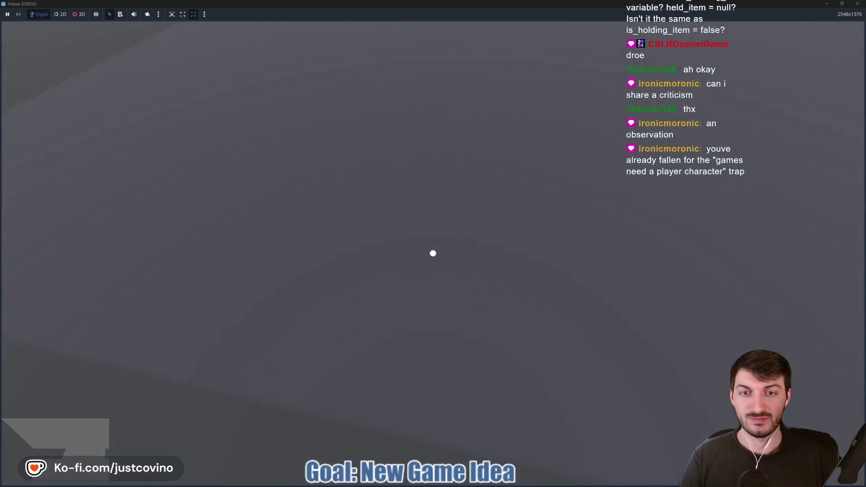
{"action": "left_click", "coordinate": [433, 253]}
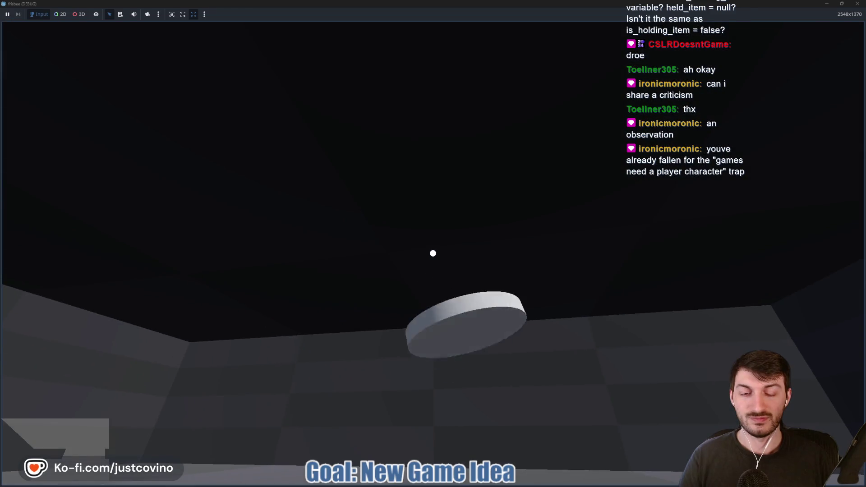
{"action": "left_click", "coordinate": [433, 253]}
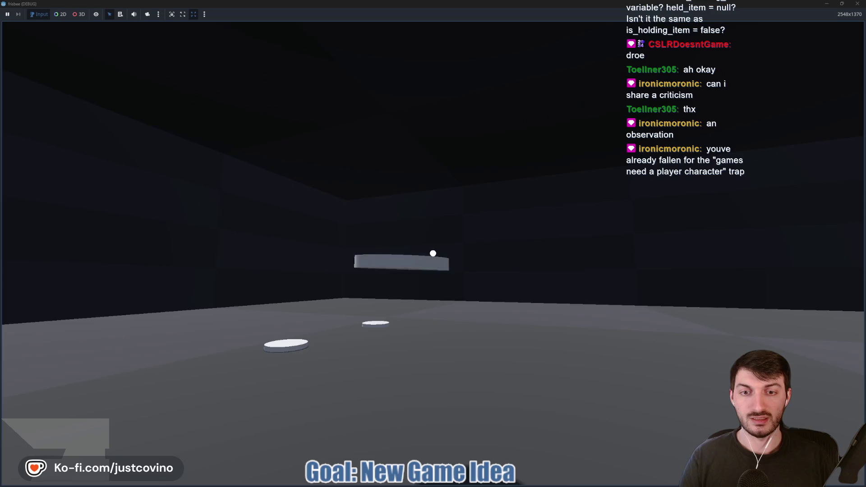
{"action": "left_click", "coordinate": [433, 253]}
{"action": "left_click", "coordinate": [433, 253]}
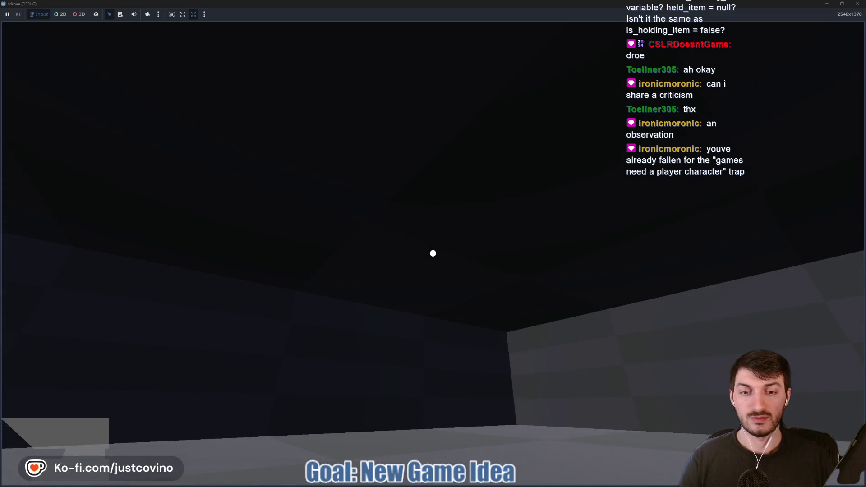
- Keep grabbing and throwing discs around the room, then stop the game with F8
{"action": "left_click", "coordinate": [433, 253]}
{"action": "left_click", "coordinate": [433, 253]}
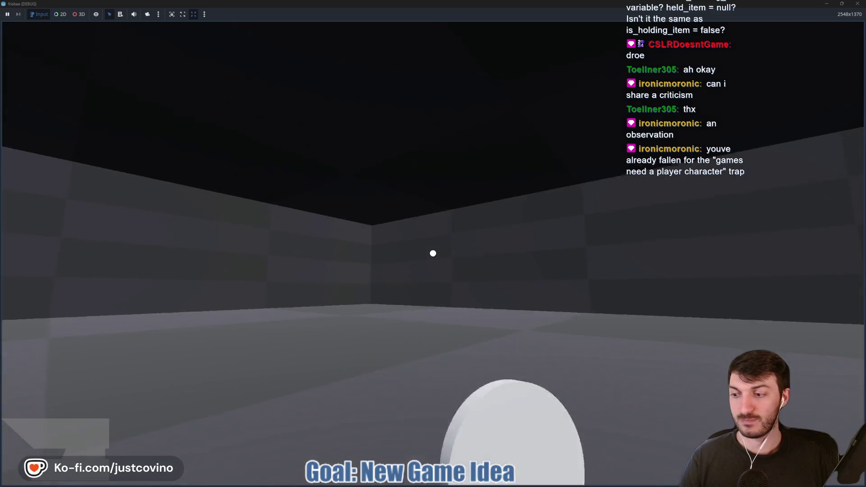
{"action": "left_click", "coordinate": [433, 253]}
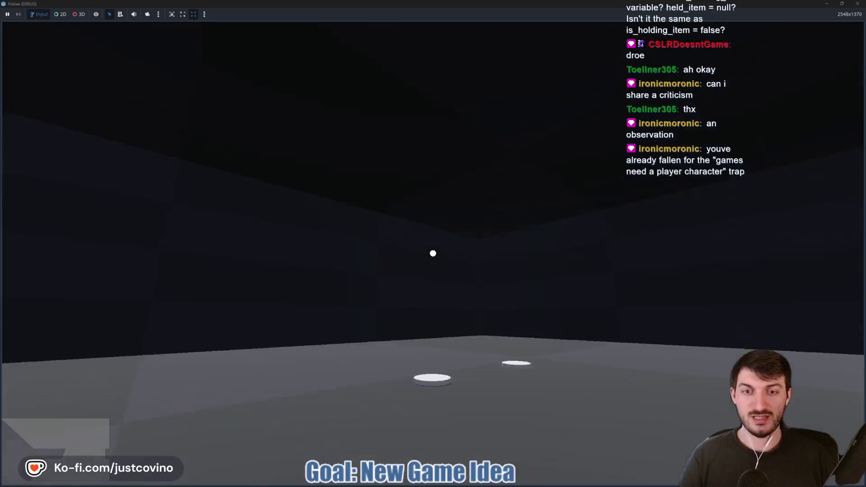
{"action": "left_click", "coordinate": [433, 253]}
{"action": "left_click", "coordinate": [433, 253]}
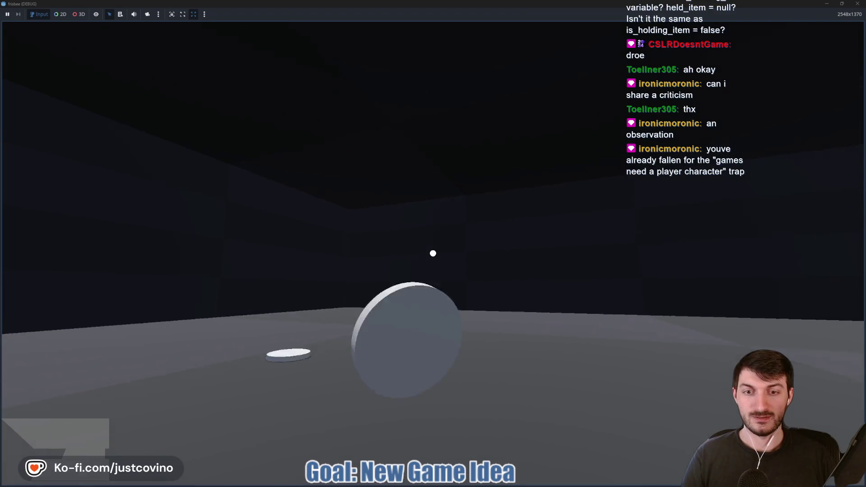
{"action": "left_click", "coordinate": [433, 253]}
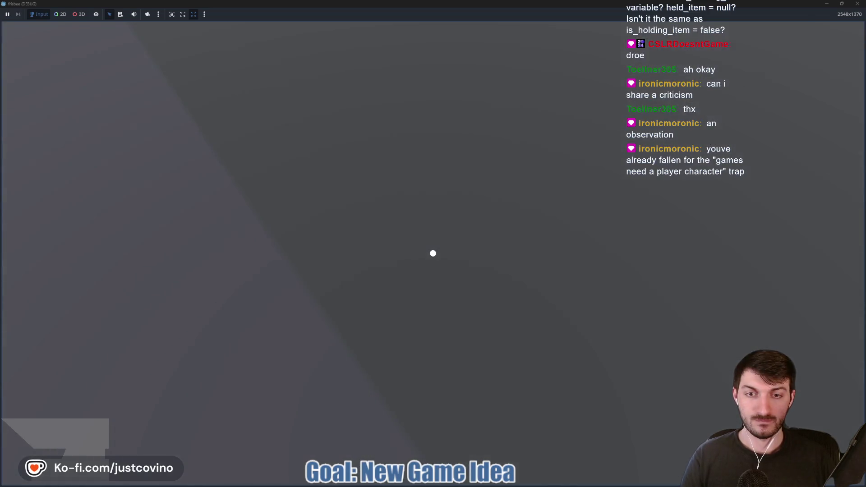
{"action": "left_click", "coordinate": [433, 253]}
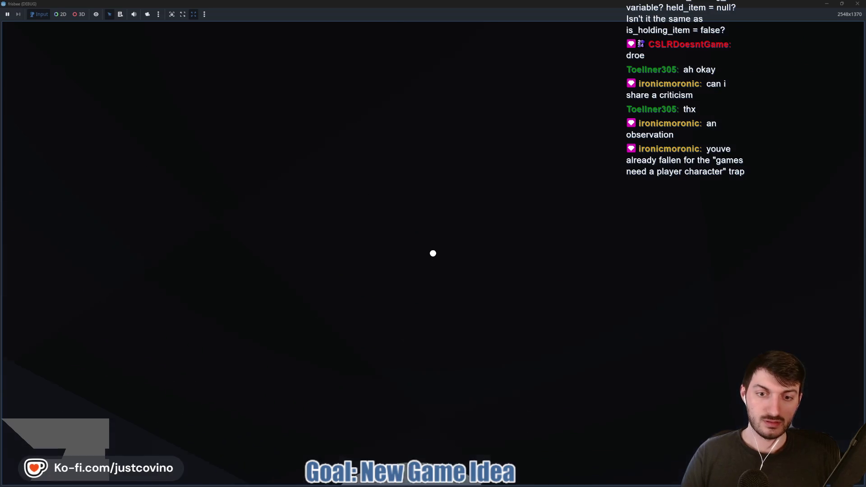
{"action": "left_click", "coordinate": [433, 254]}
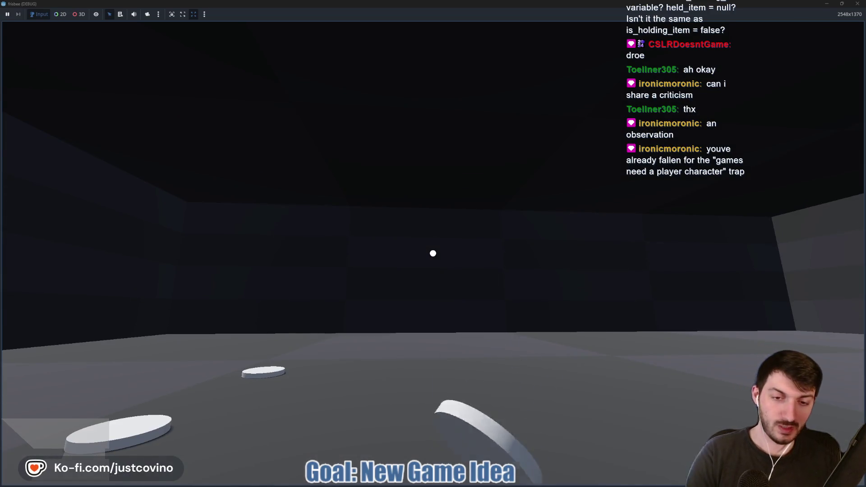
{"action": "key", "text": "F8"}
- Drag the player's HeldMarker along Z toward the camera and save the player scene
{"action": "left_click", "coordinate": [168, 29]}
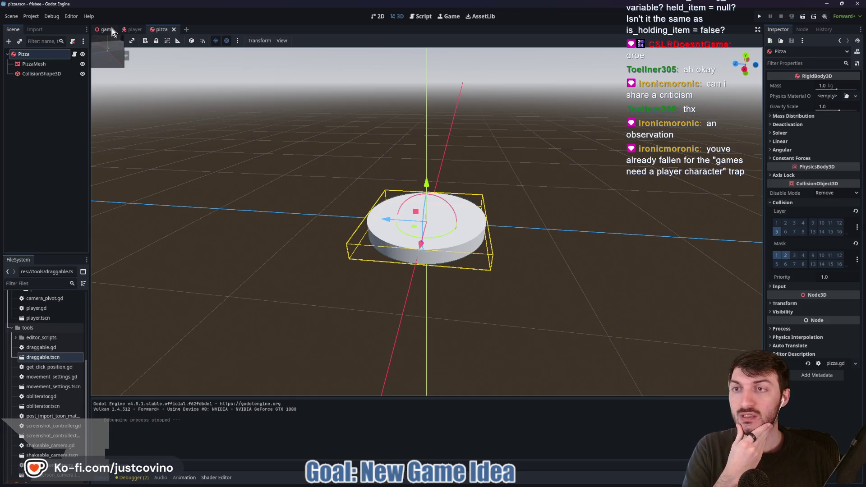
{"action": "left_click", "coordinate": [132, 29]}
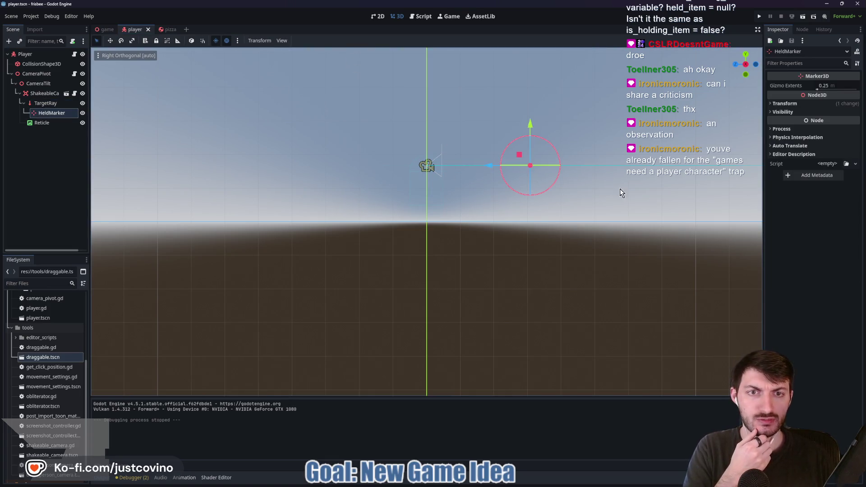
{"action": "mouse_move", "coordinate": [620, 190]}
{"action": "left_mouse_down"}
{"action": "mouse_move", "coordinate": [611, 207]}
{"action": "mouse_move", "coordinate": [621, 227]}
{"action": "left_mouse_up"}
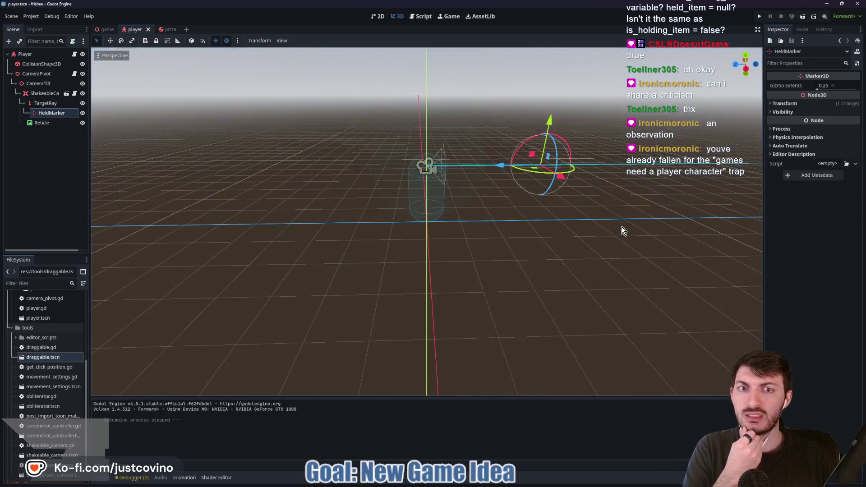
{"action": "left_click", "coordinate": [39, 84]}
{"action": "key", "text": "r"}
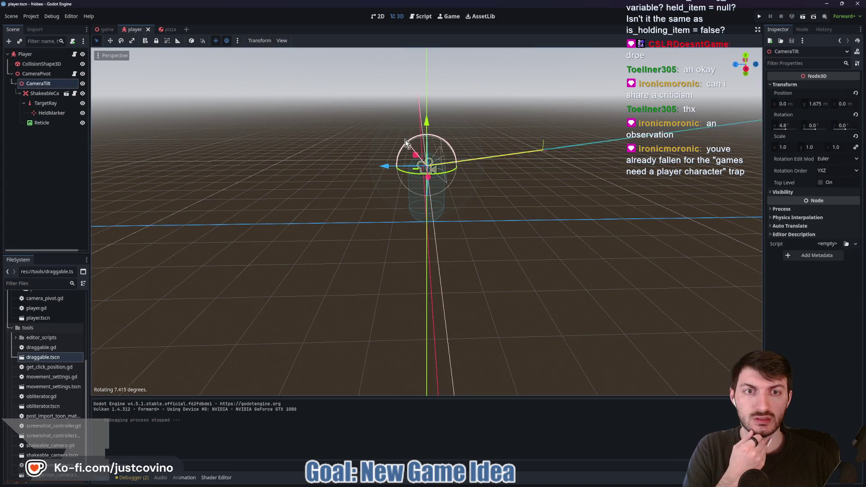
{"action": "key", "text": "Escape"}
{"action": "left_click", "coordinate": [45, 112]}
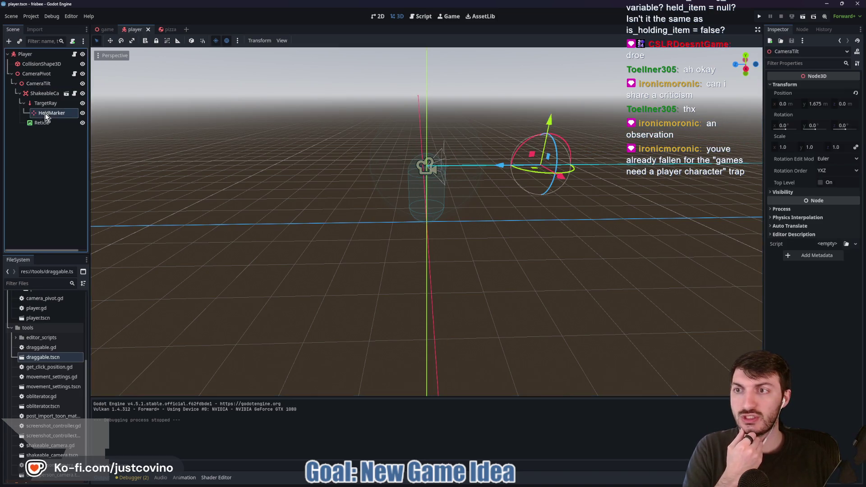
{"action": "mouse_move", "coordinate": [533, 156]}
{"action": "left_mouse_down"}
{"action": "mouse_move", "coordinate": [448, 172]}
{"action": "mouse_move", "coordinate": [401, 167]}
{"action": "left_mouse_up"}
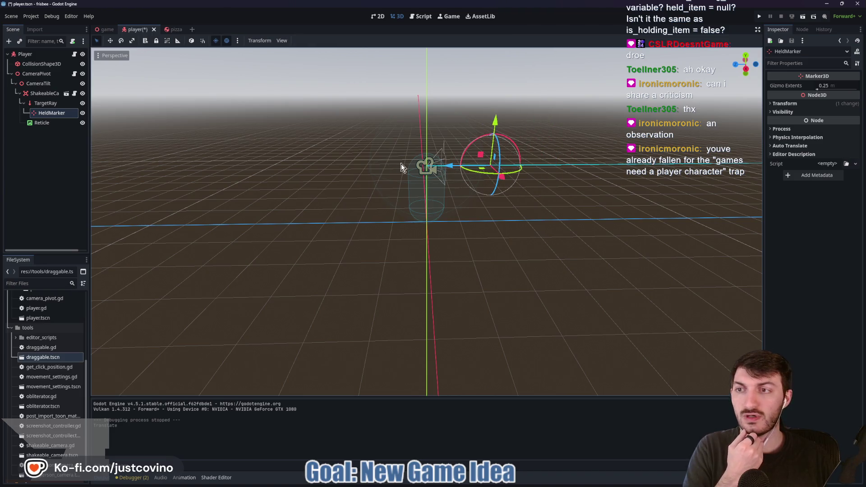
{"action": "key", "text": "ctrl+s"}
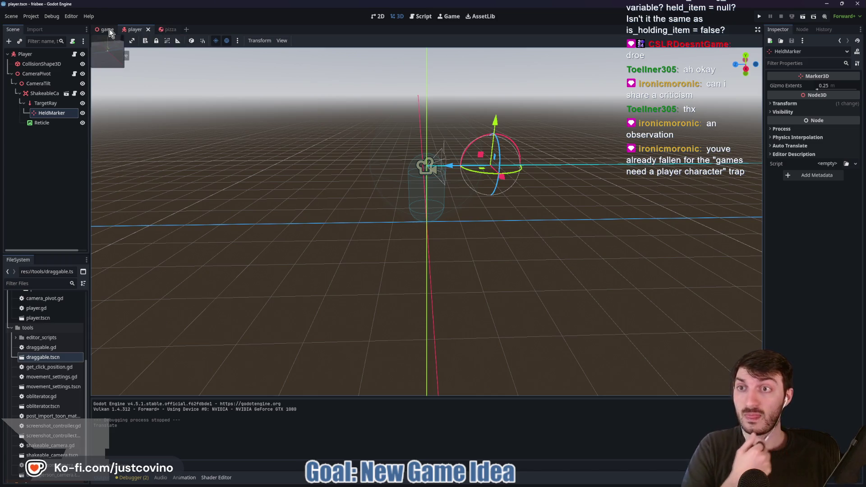
- Open player.gd and review where is_holding_item is used
{"action": "left_click", "coordinate": [75, 54]}
{"action": "scroll", "coordinate": [427, 180], "scroll_direction": "down", "scroll_amount": 1}
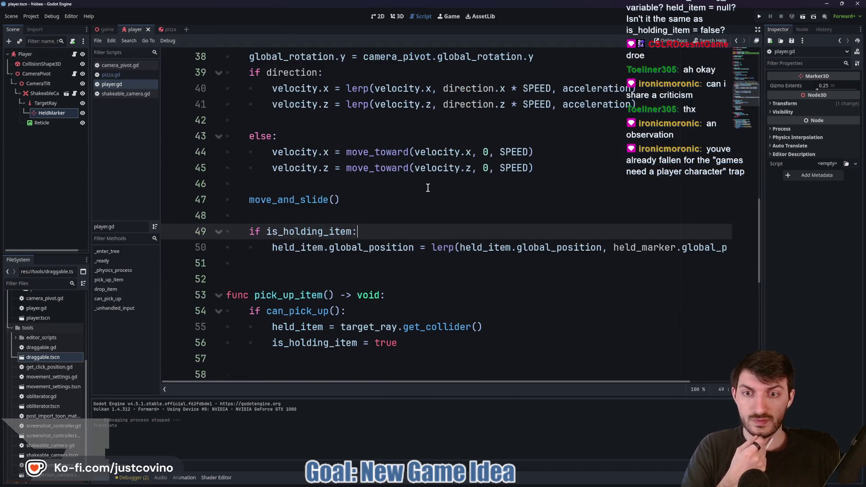
{"action": "double_click", "coordinate": [316, 231]}
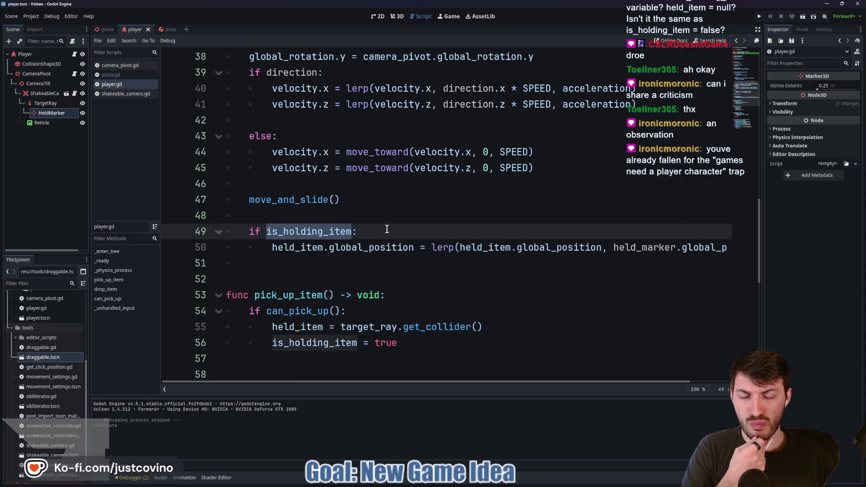
{"action": "scroll", "coordinate": [386, 230], "scroll_direction": "down", "scroll_amount": 3}
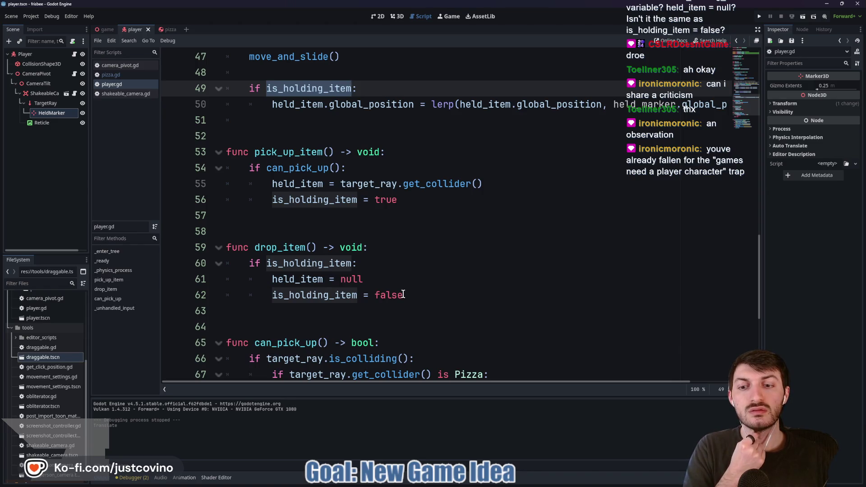
{"action": "scroll", "coordinate": [404, 294], "scroll_direction": "down", "scroll_amount": 2}
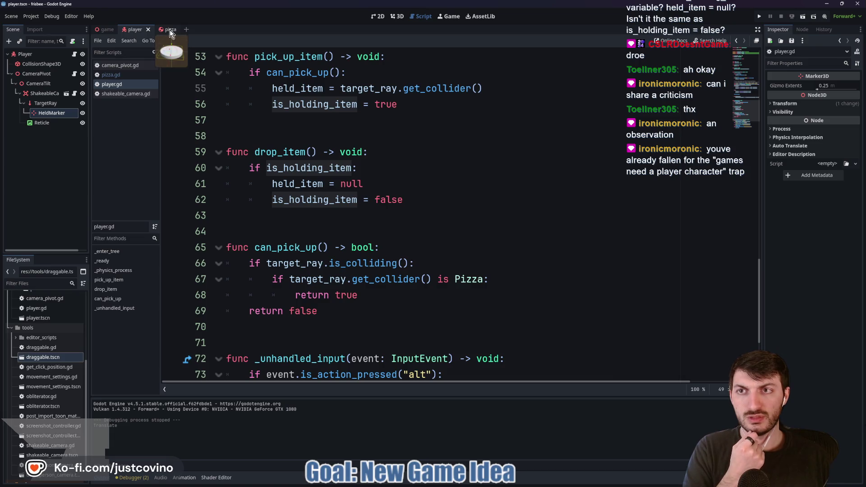
{"action": "left_click", "coordinate": [107, 30]}
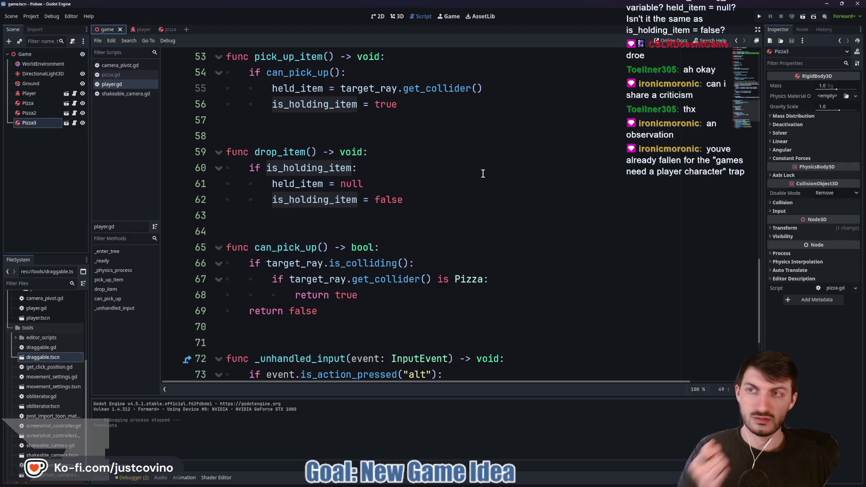
{"action": "scroll", "coordinate": [412, 231], "scroll_direction": "down", "scroll_amount": 3}
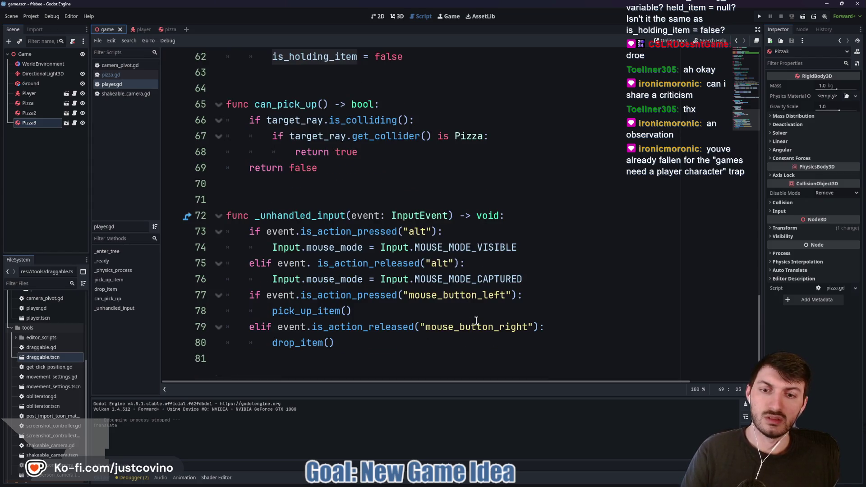
- Change line 79's released action to mouse_button_left and relaunch the game
{"action": "left_click", "coordinate": [528, 326]}
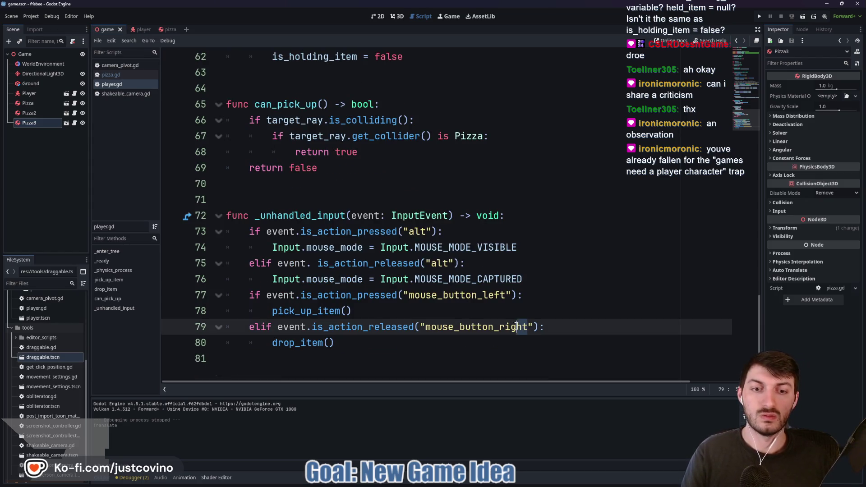
{"action": "type", "text": "left"}
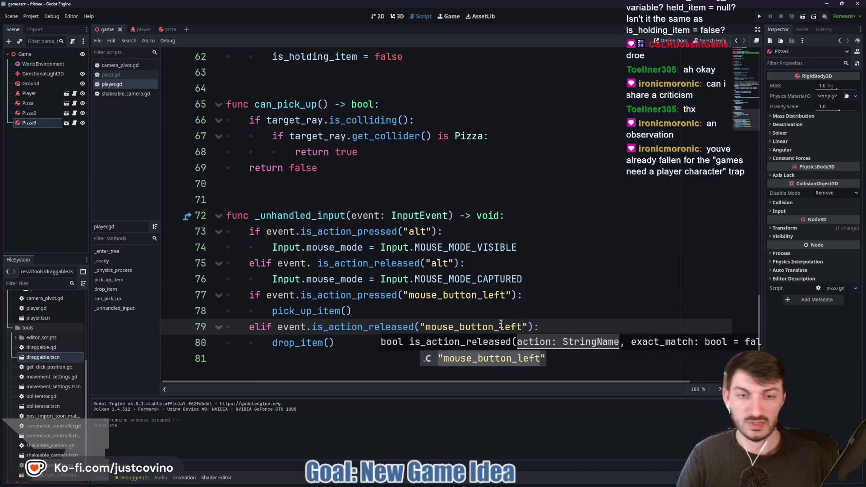
{"action": "key", "text": "End"}
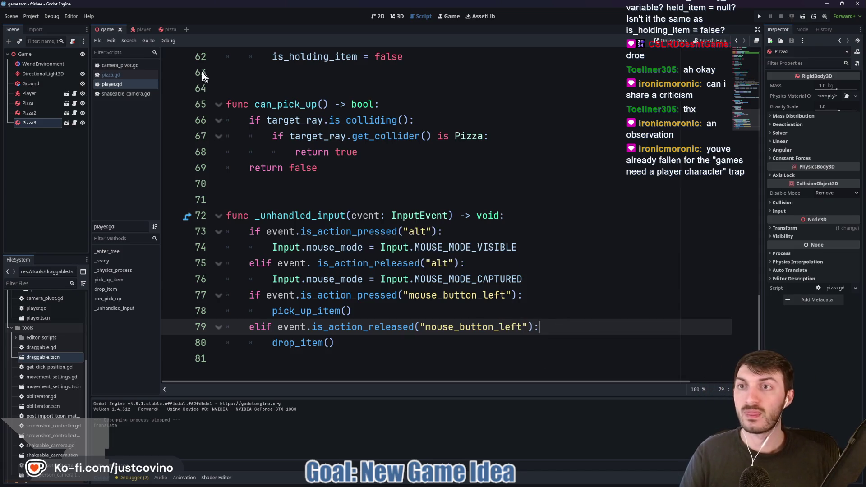
{"action": "key", "text": "F5"}
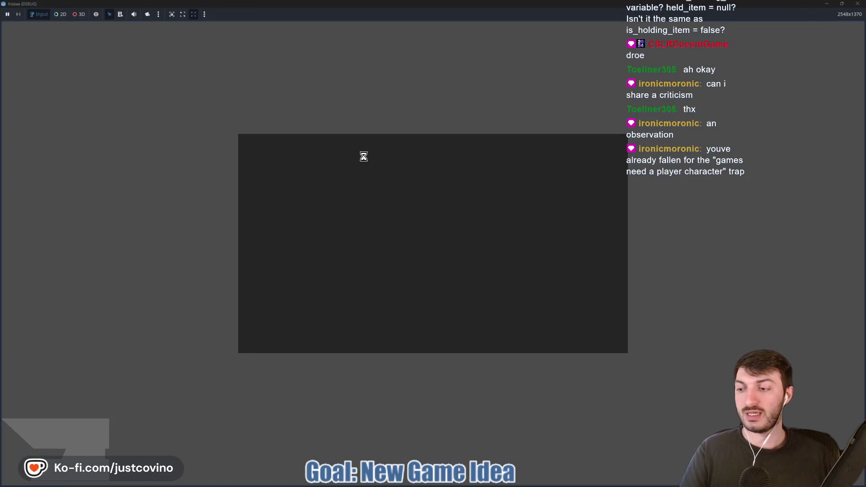
- Walk to the discs, pick one up and drop it, then pick up and throw another
{"action": "key", "text": "w"}
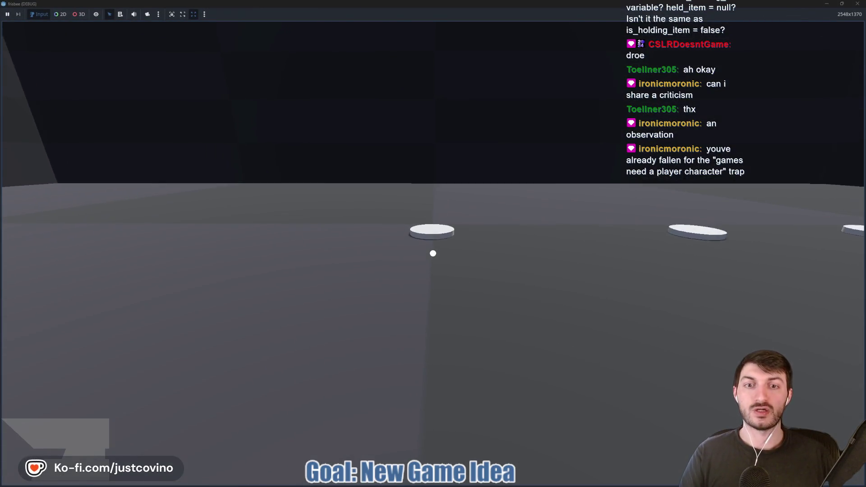
{"action": "left_click", "coordinate": [433, 253]}
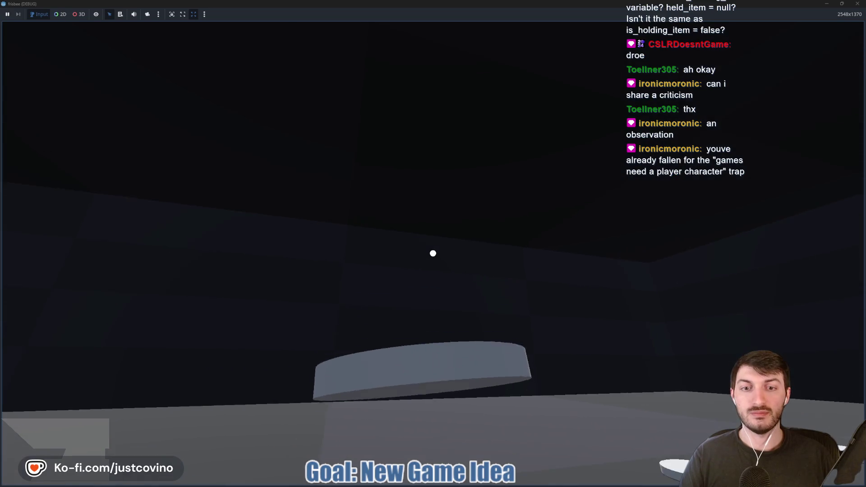
{"action": "left_click", "coordinate": [433, 253]}
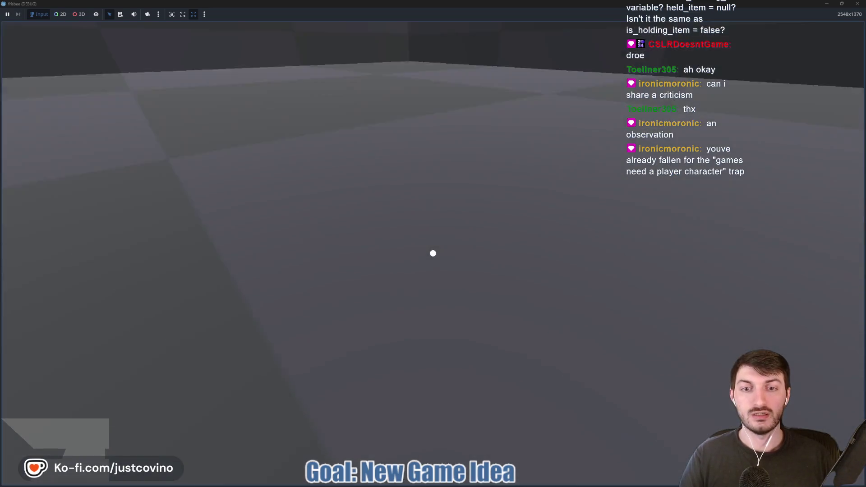
{"action": "key", "text": "w"}
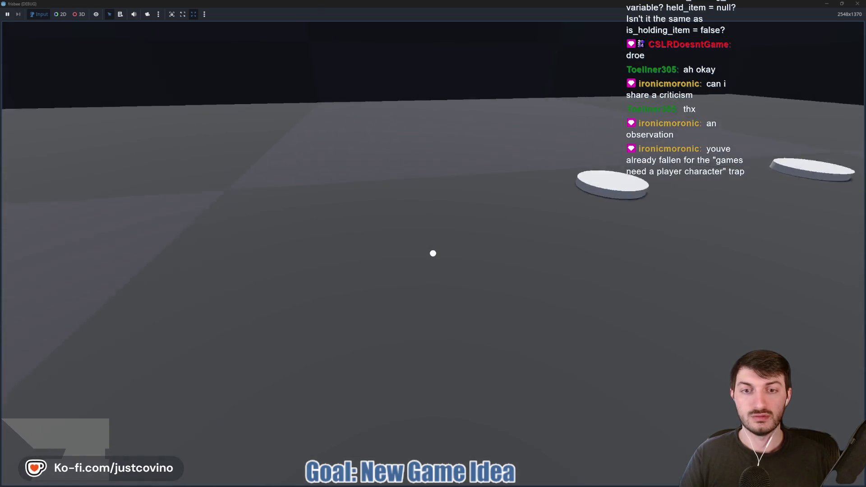
{"action": "left_click", "coordinate": [433, 253]}
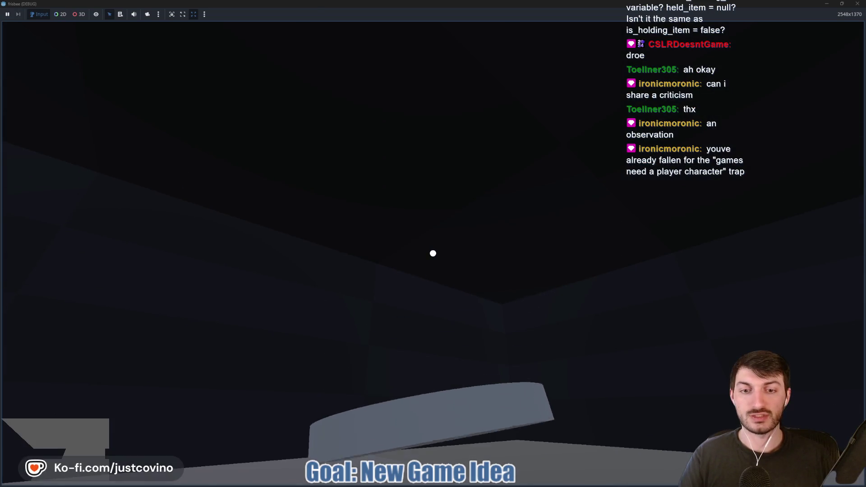
{"action": "left_click", "coordinate": [433, 254]}
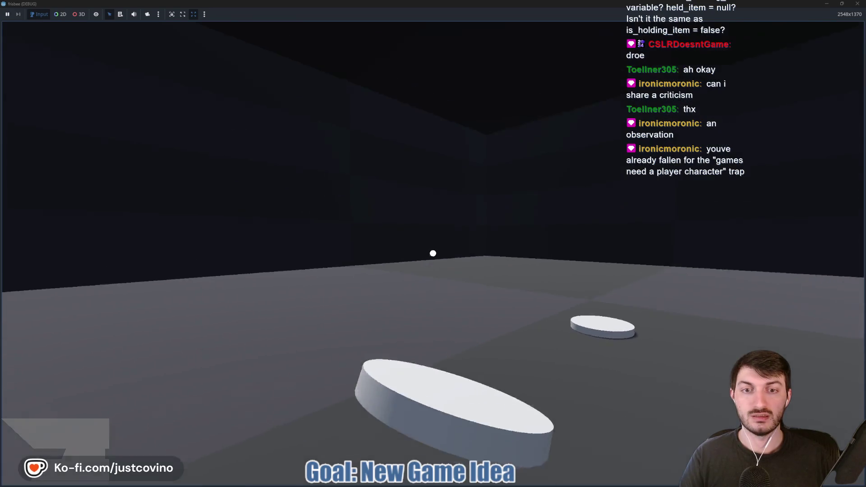
- Throw discs across the room repeatedly, drop one, grab it again, and stop the game
{"action": "left_click", "coordinate": [433, 253]}
{"action": "left_click", "coordinate": [433, 253]}
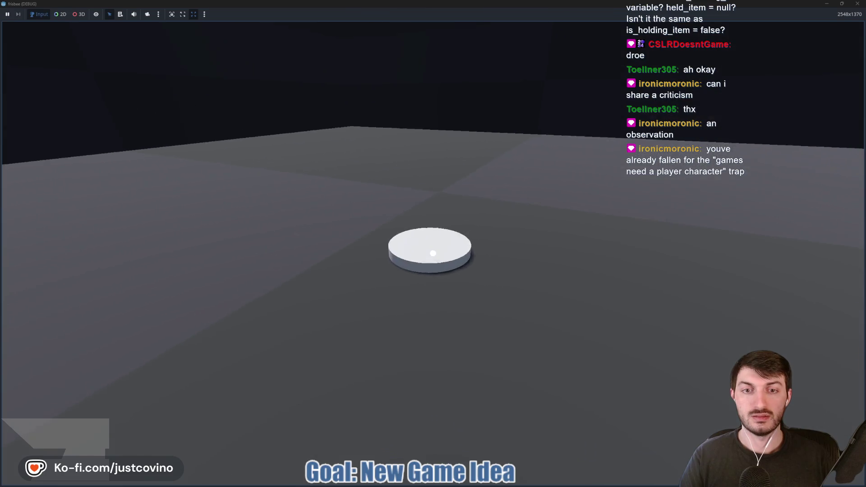
{"action": "left_click", "coordinate": [433, 253]}
{"action": "left_click", "coordinate": [433, 253]}
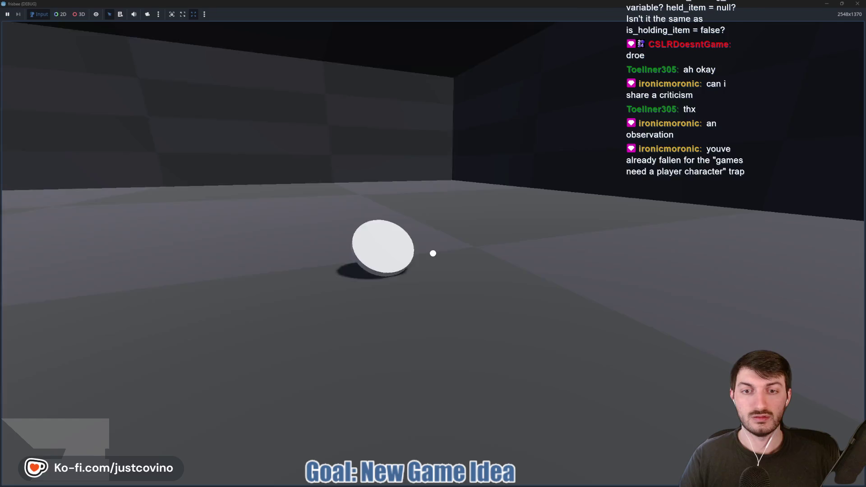
{"action": "left_click", "coordinate": [433, 253]}
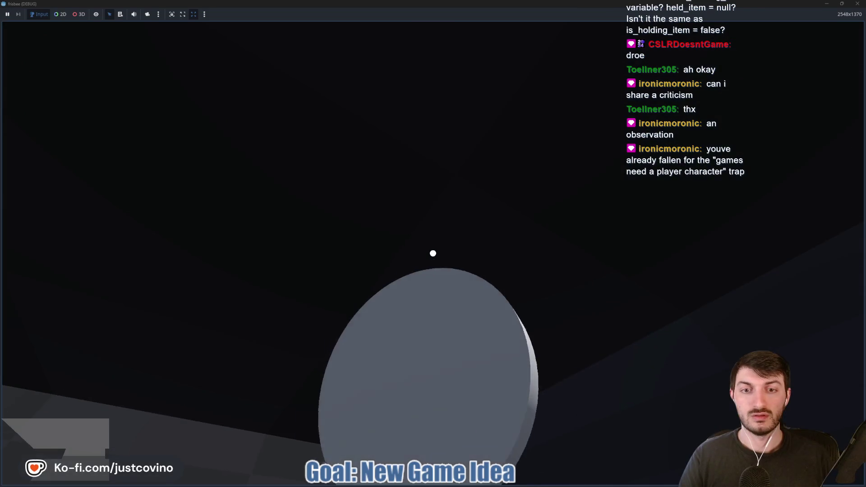
{"action": "left_click", "coordinate": [433, 253]}
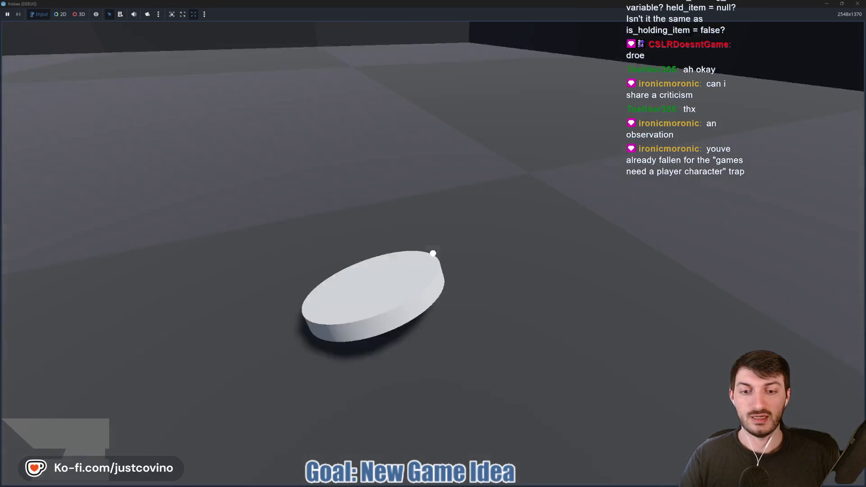
{"action": "left_click", "coordinate": [433, 253]}
{"action": "key", "text": "F8"}
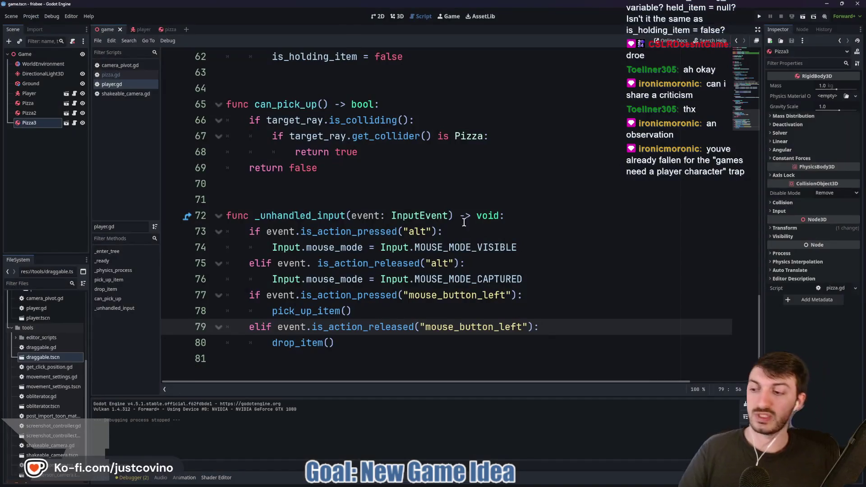
- Expand the pizza body's Mass Distribution and Deactivation sections, then bring up the player scene's script
{"action": "left_click", "coordinate": [168, 29]}
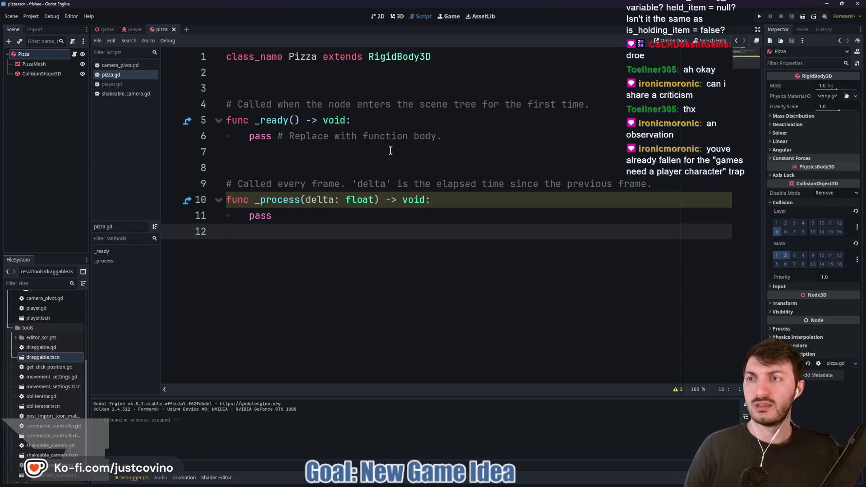
{"action": "left_click", "coordinate": [781, 117]}
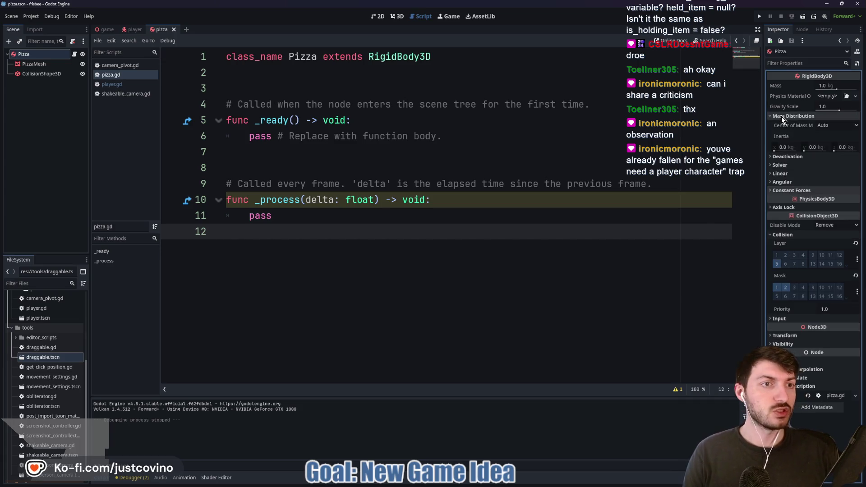
{"action": "left_click", "coordinate": [775, 158]}
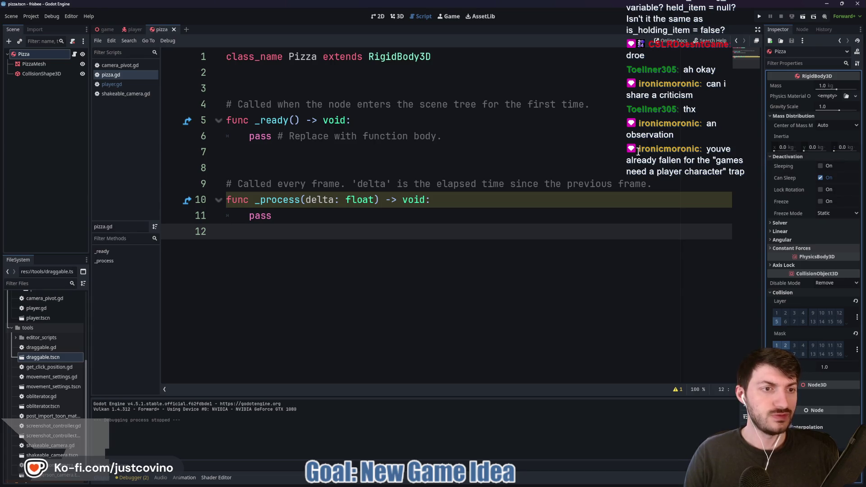
{"action": "left_click", "coordinate": [107, 30]}
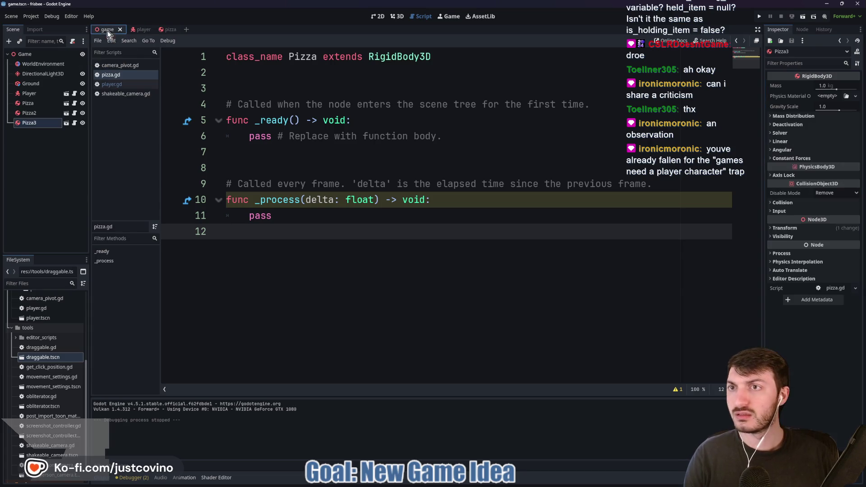
{"action": "left_click", "coordinate": [140, 30]}
- Add held_item.freeze = true to pick_up_item so the picked-up item freezes
{"action": "scroll", "coordinate": [430, 245], "scroll_direction": "up", "scroll_amount": 4}
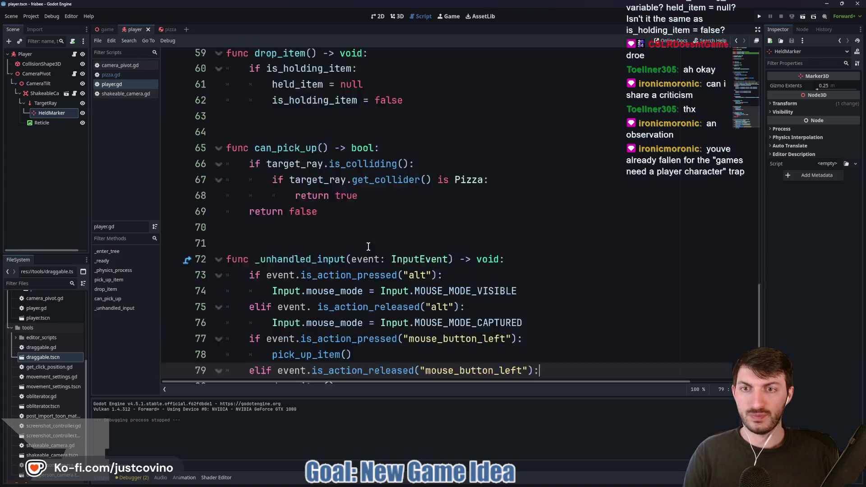
{"action": "scroll", "coordinate": [308, 213], "scroll_direction": "up", "scroll_amount": 1}
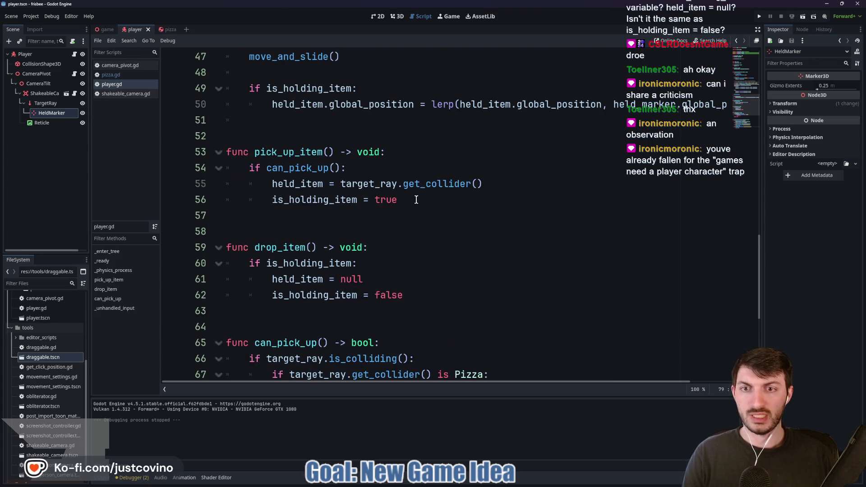
{"action": "left_click", "coordinate": [443, 198]}
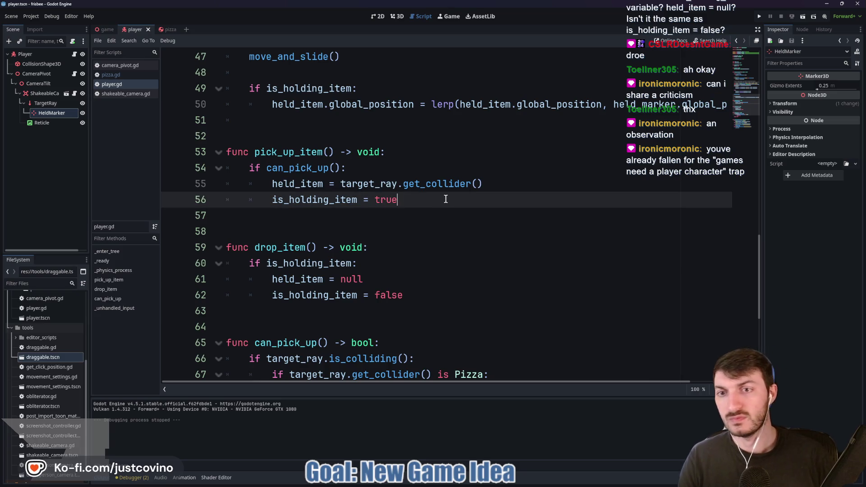
{"action": "key", "text": "Return"}
{"action": "type", "text": "held"}
{"action": "key", "text": "Return"}
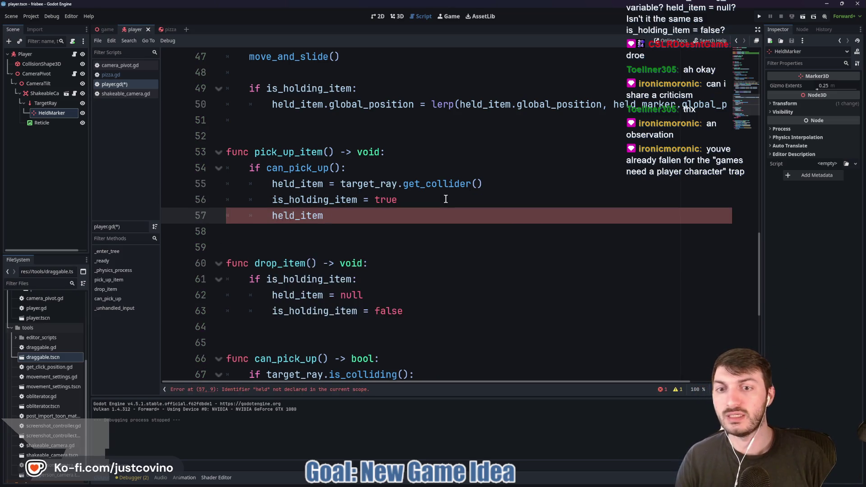
{"action": "type", "text": ".f"}
{"action": "key", "text": "Return"}
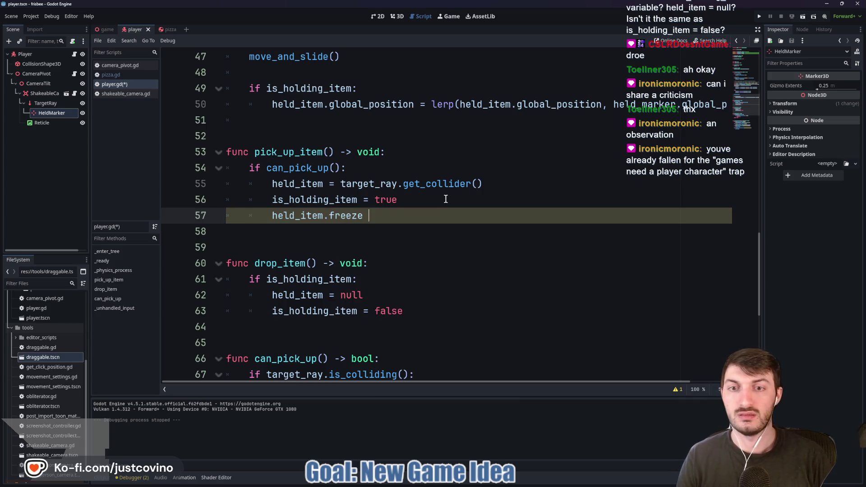
{"action": "type", "text": "= true"}
- Add held_item.freeze = false inside drop_item to unfreeze the dropped item
{"action": "scroll", "coordinate": [388, 198], "scroll_direction": "down", "scroll_amount": 2}
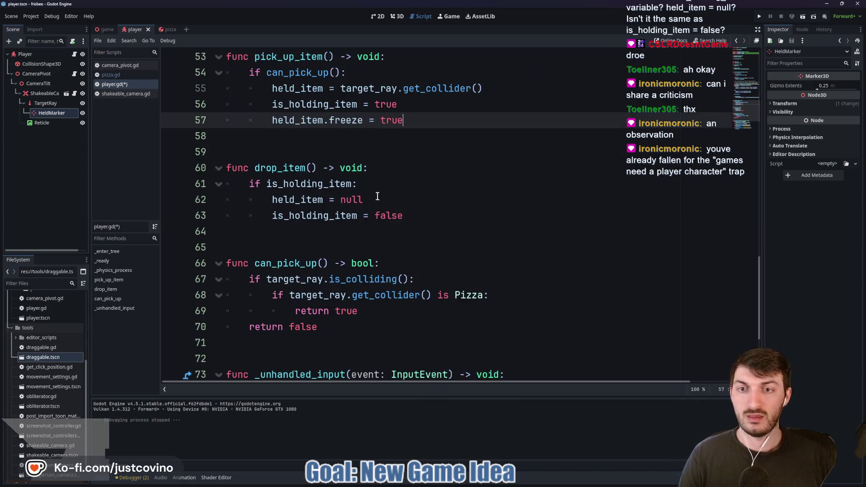
{"action": "left_click", "coordinate": [371, 187]}
{"action": "key", "text": "Return"}
{"action": "type", "text": "he"}
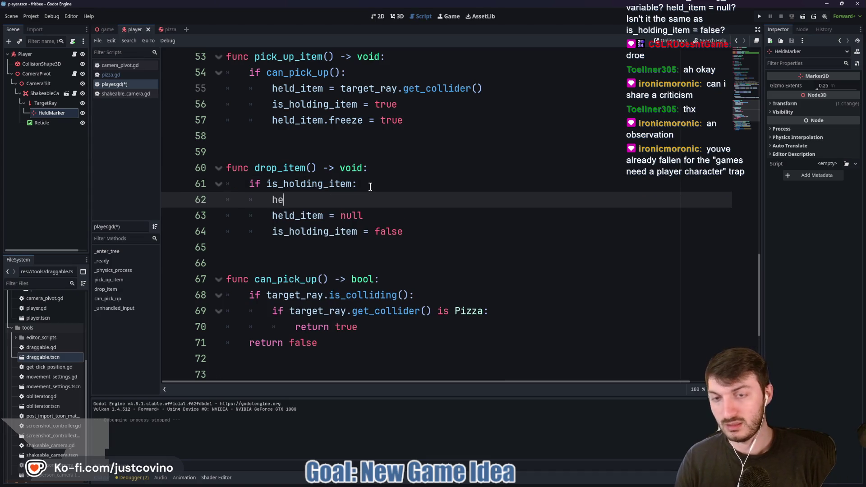
{"action": "type", "text": "ld"}
{"action": "key", "text": "Return"}
{"action": "type", "text": ".f"}
{"action": "key", "text": "Return"}
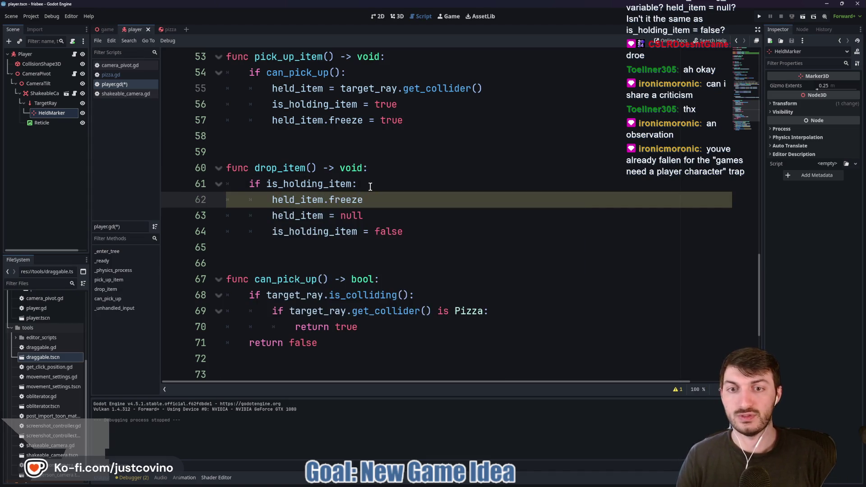
{"action": "type", "text": " = fa"}
{"action": "key", "text": "Return"}
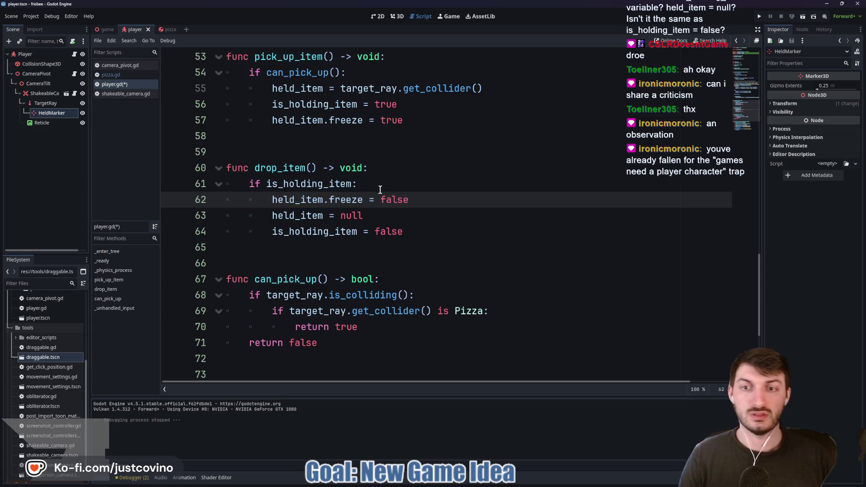
- Reorder drop_item so is_holding_item = false comes first and held_item = null last, then save
{"action": "left_click_drag", "start_coordinate": [398, 215], "coordinate": [238, 217]}
{"action": "key", "text": "alt+Down"}
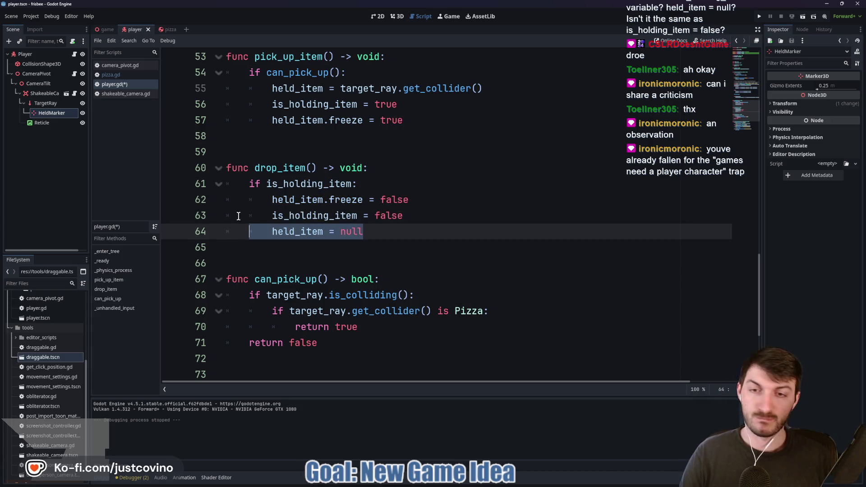
{"action": "left_click", "coordinate": [403, 234]}
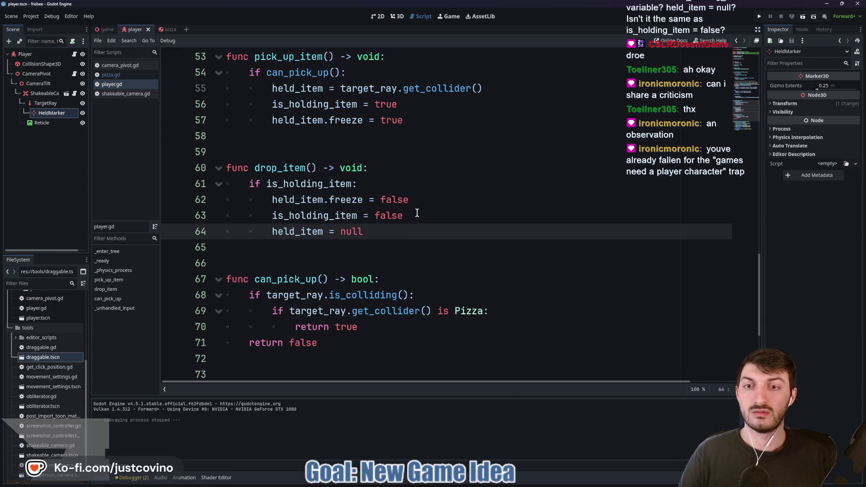
{"action": "left_click_drag", "start_coordinate": [417, 215], "coordinate": [256, 216]}
{"action": "key", "text": "alt+Up"}
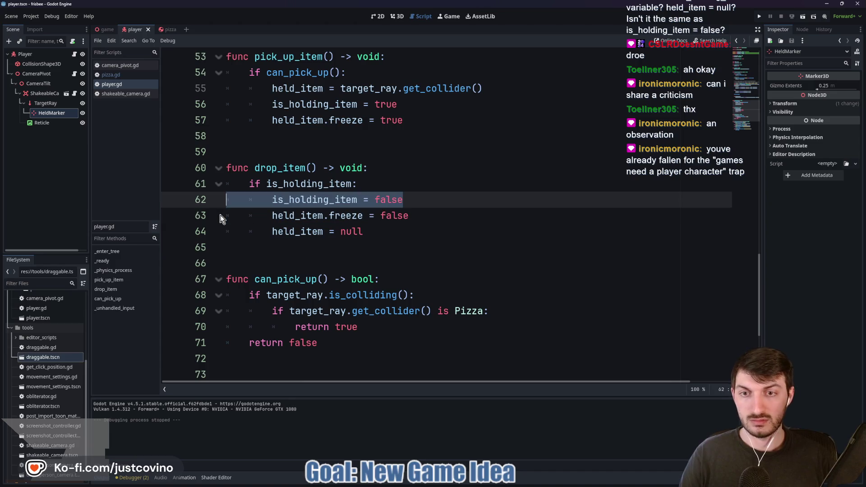
{"action": "left_click", "coordinate": [431, 215]}
{"action": "key", "text": "ctrl+s"}
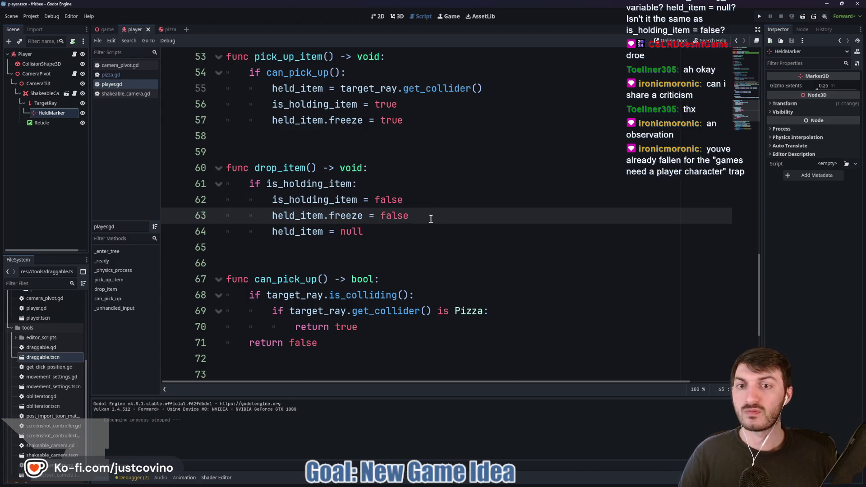
- Move the unfreeze line above is_holding_item = false, save player.gd, and switch to the game scene
{"action": "triple_click", "coordinate": [360, 216]}
{"action": "key", "text": "alt+Up"}
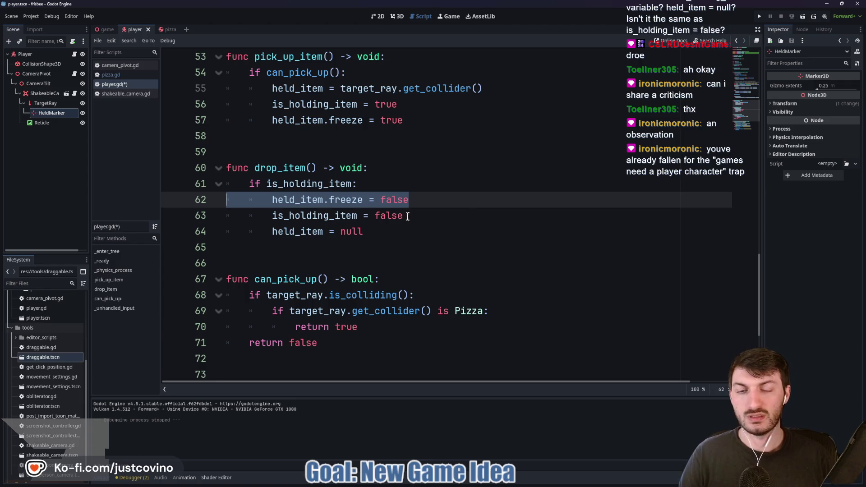
{"action": "left_click", "coordinate": [407, 216]}
{"action": "key", "text": "ctrl+s"}
{"action": "key", "text": "ctrl+shift+Tab"}
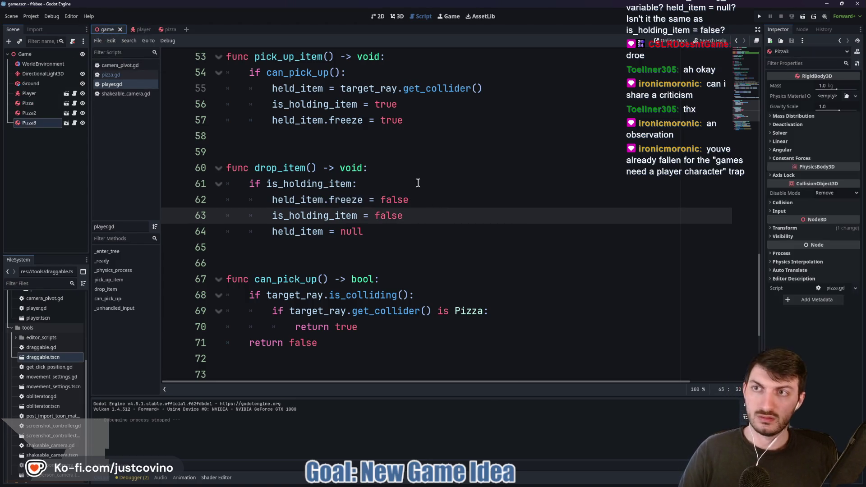
{"action": "key", "text": "F5"}
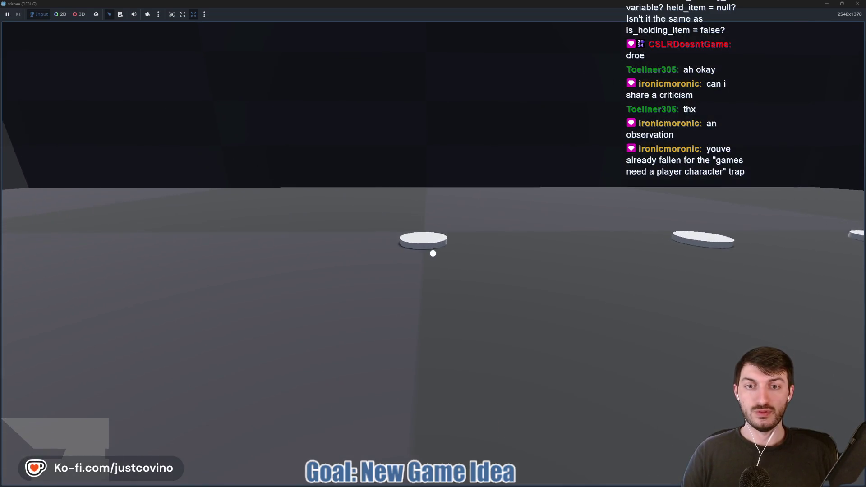
{"action": "key", "text": "e"}
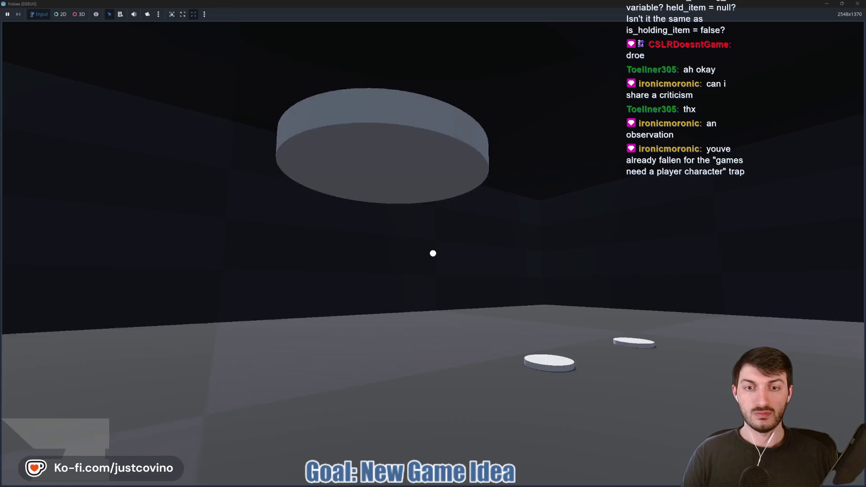
{"action": "mouse_move", "coordinate": [433, 254]}
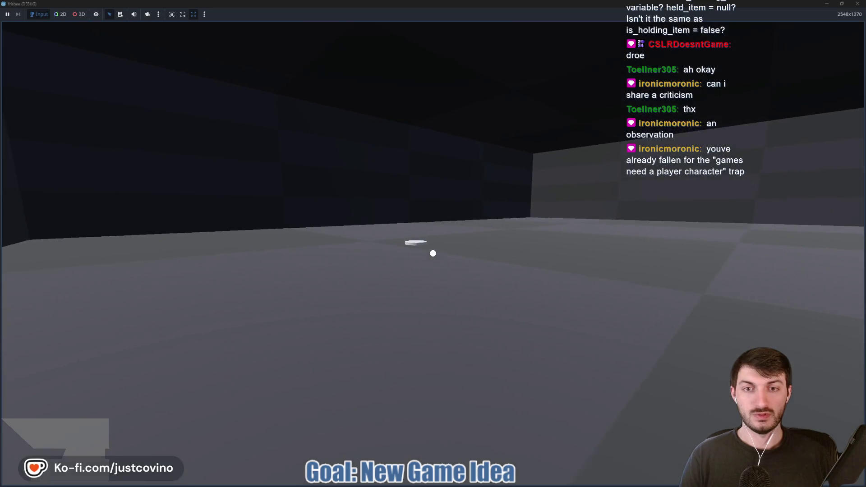
{"action": "key", "text": "w"}
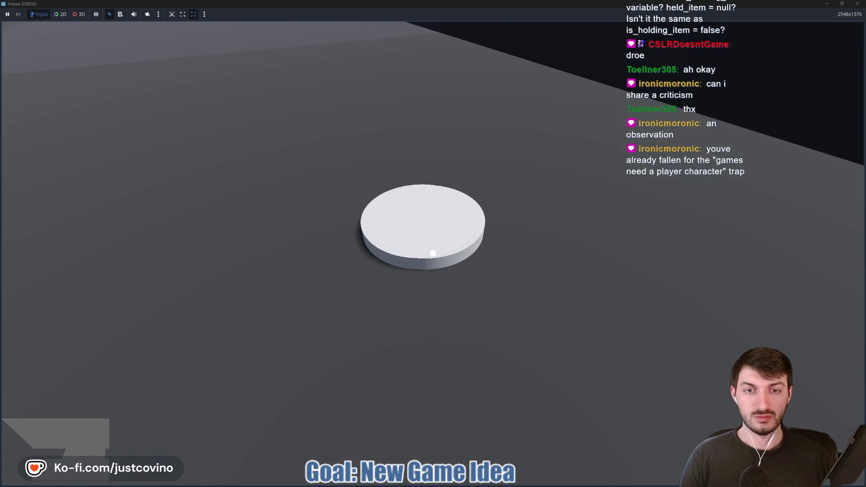
{"action": "left_click", "coordinate": [433, 253]}
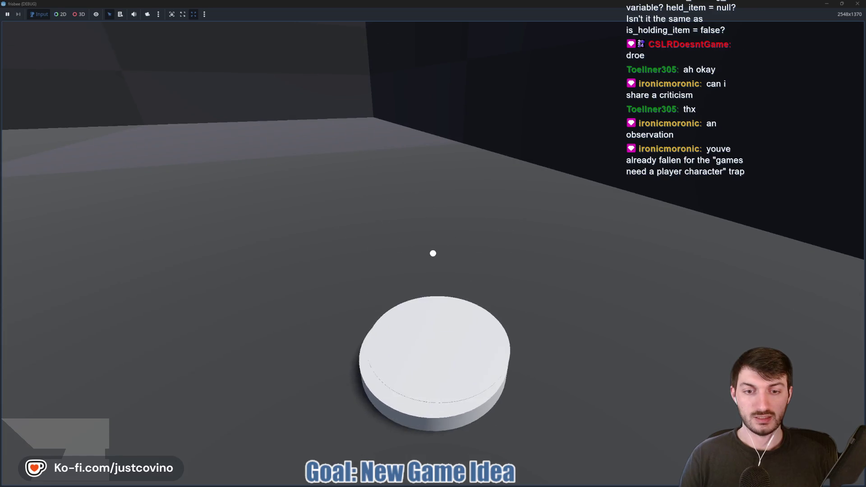
{"action": "left_click", "coordinate": [433, 253]}
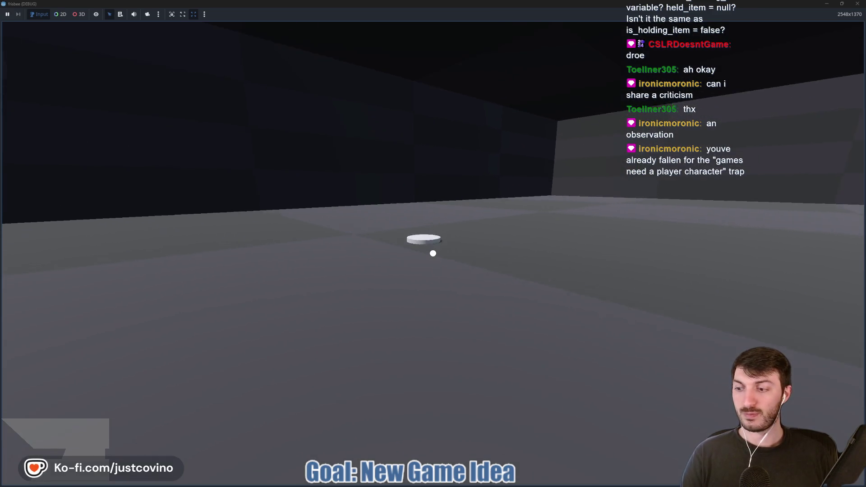
{"action": "key", "text": "w"}
{"action": "left_click", "coordinate": [433, 253]}
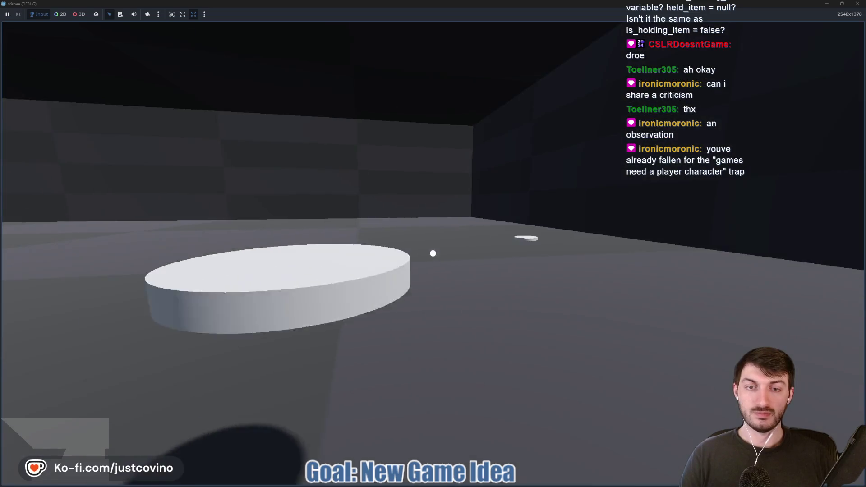
{"action": "key", "text": "w"}
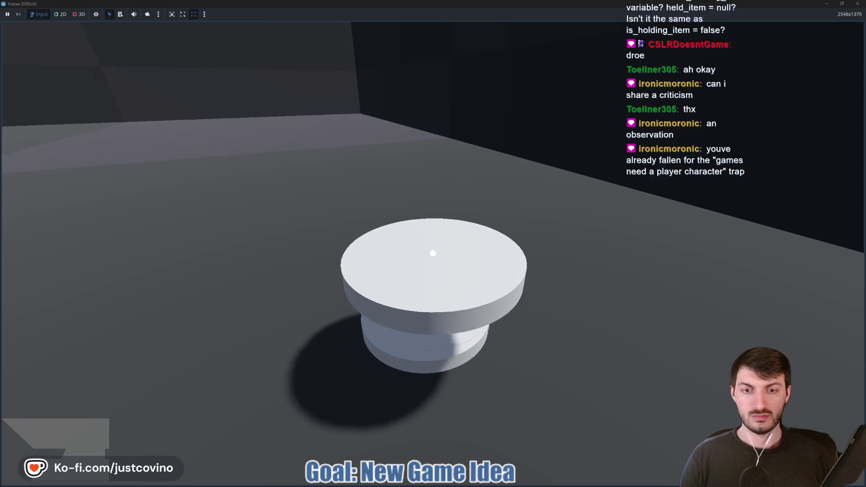
{"action": "left_click", "coordinate": [433, 253]}
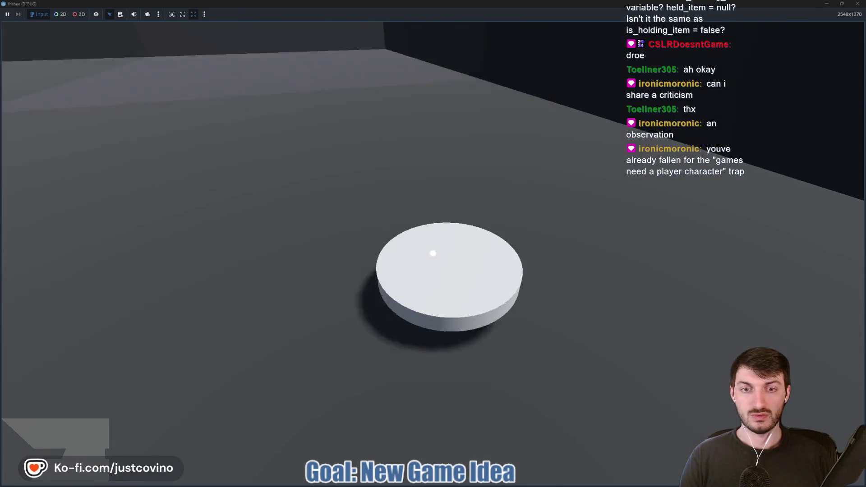
{"action": "left_click", "coordinate": [433, 253]}
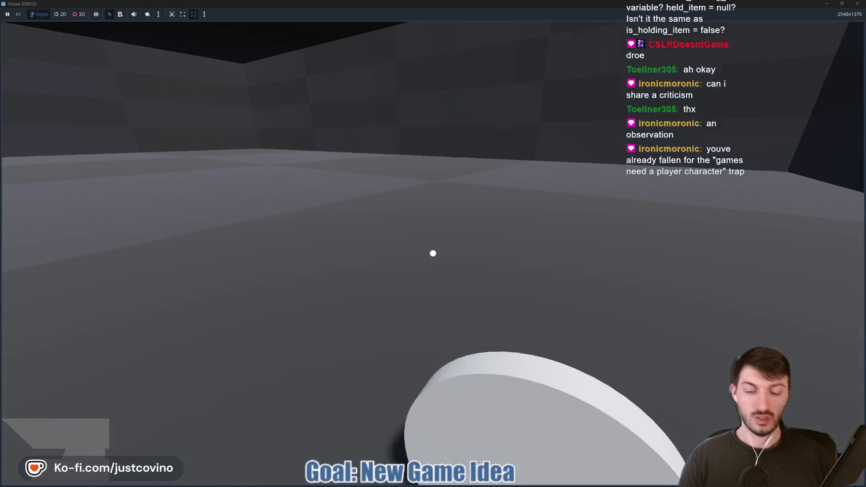
{"action": "key", "text": "Escape"}
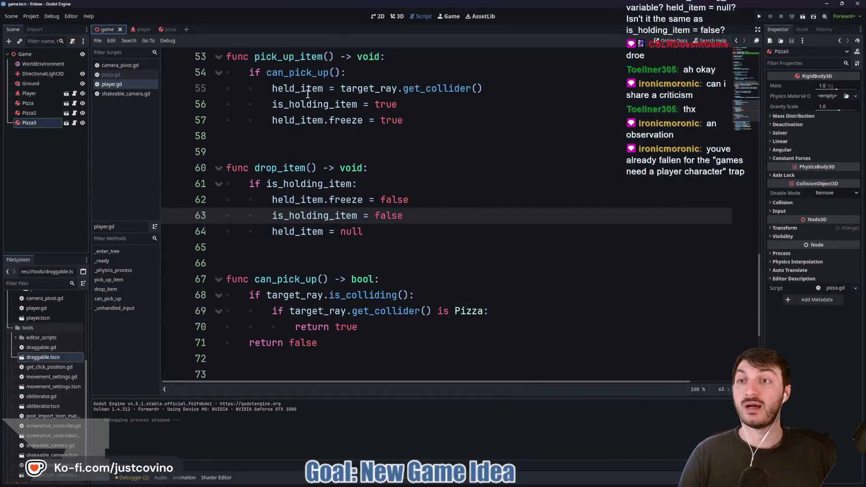
- Glance at pizza.gd in the pizza scene, then return to the player scene's player.gd
{"action": "left_click", "coordinate": [168, 29]}
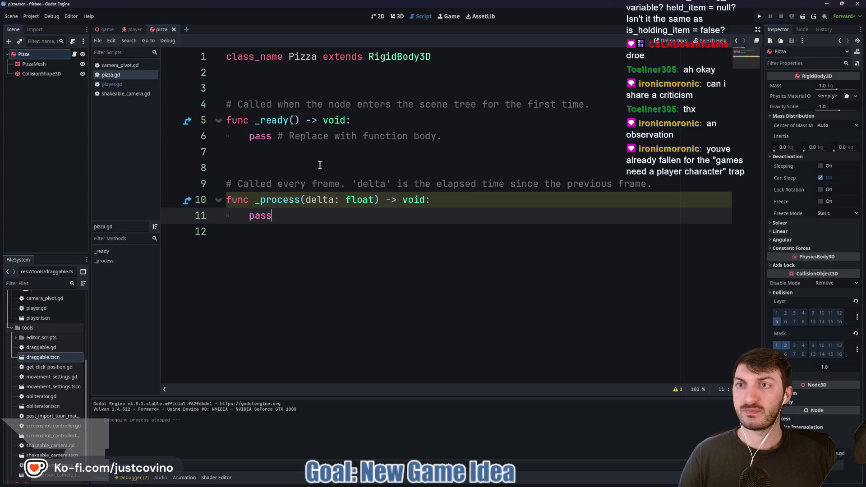
{"action": "left_click", "coordinate": [126, 31]}
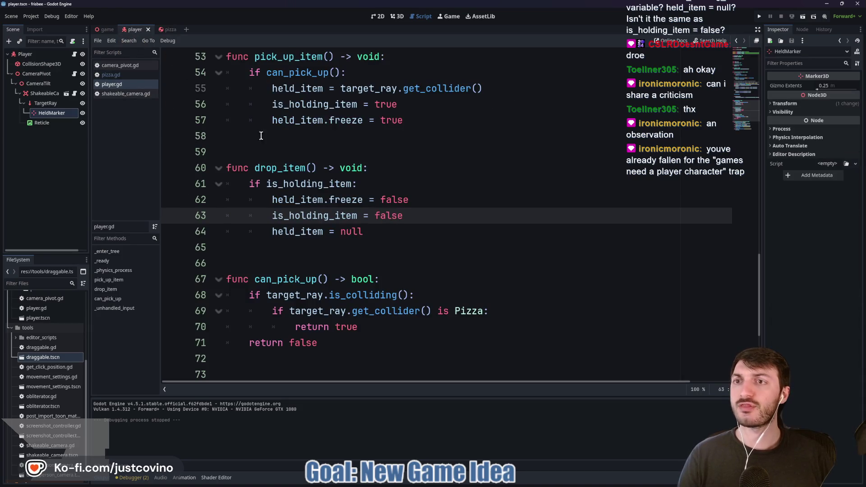
{"action": "scroll", "coordinate": [406, 213], "scroll_direction": "up", "scroll_amount": 1}
{"action": "scroll", "coordinate": [421, 252], "scroll_direction": "down", "scroll_amount": 1}
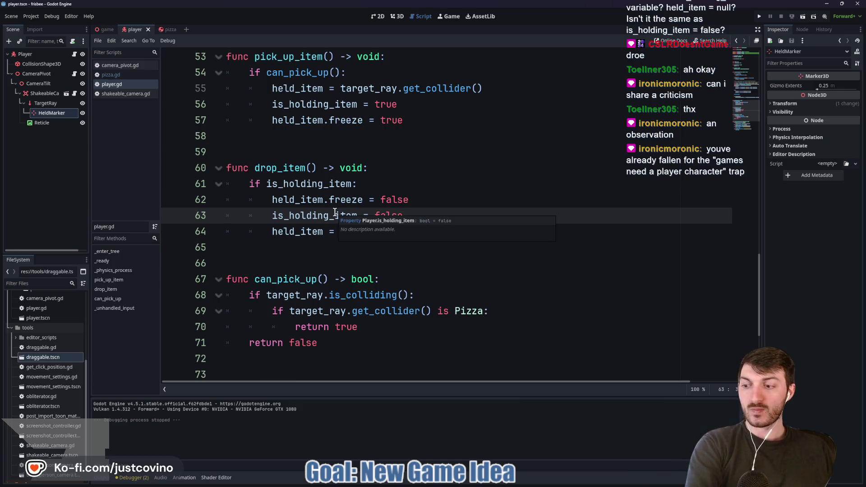
{"action": "mouse_move", "coordinate": [337, 216]}
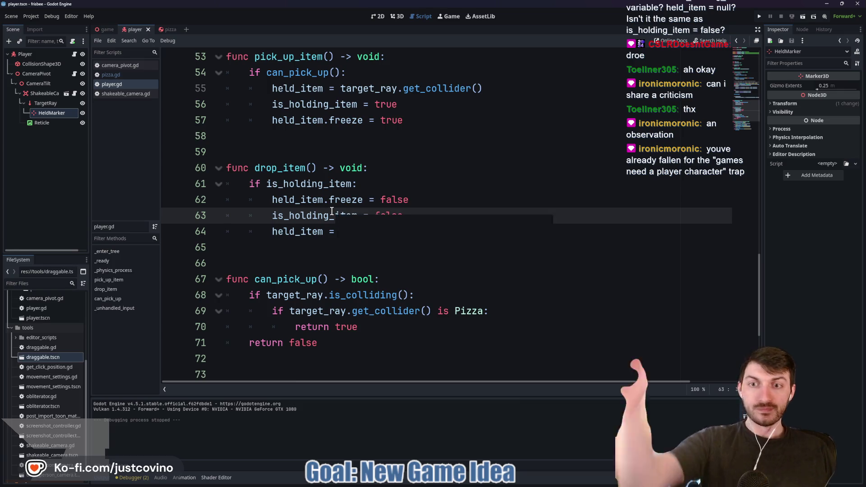
- Start a new drop_item line assigning held_item.linear_velocity below the unfreeze line
{"action": "left_click", "coordinate": [429, 201]}
{"action": "key", "text": "Return"}
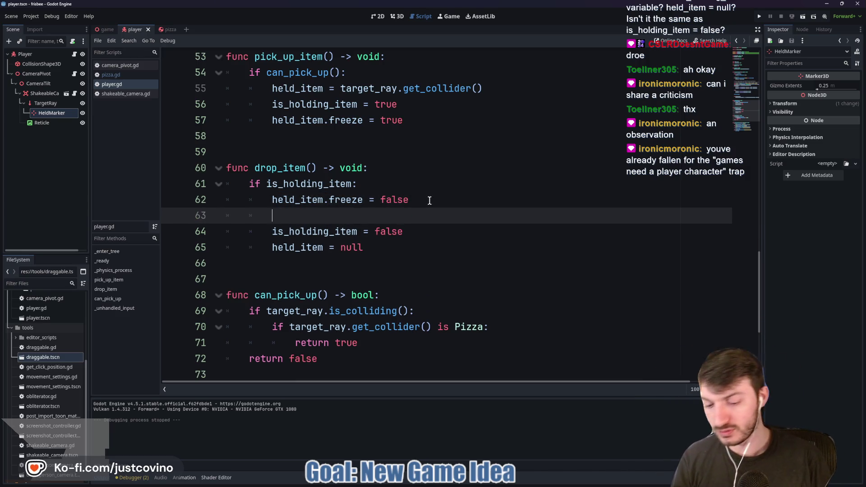
{"action": "type", "text": "hel"}
{"action": "key", "text": "Return"}
{"action": "type", "text": ".linear"}
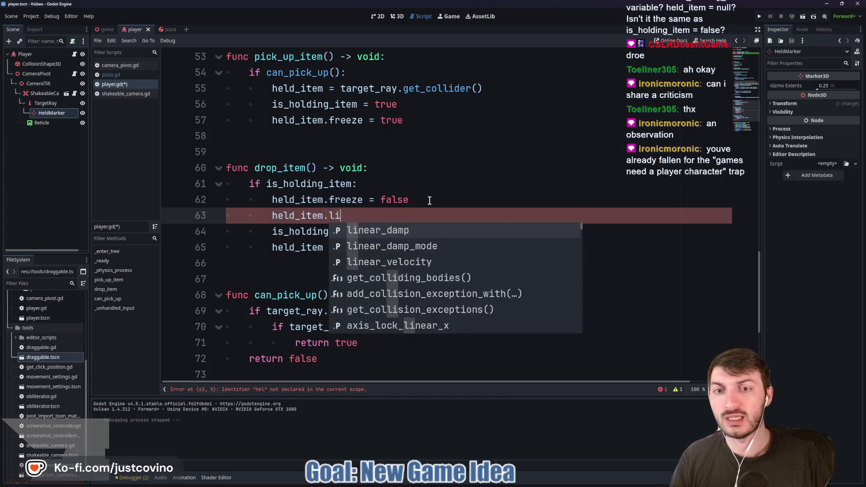
{"action": "key", "text": "Down"}
{"action": "key", "text": "Down"}
{"action": "key", "text": "Return"}
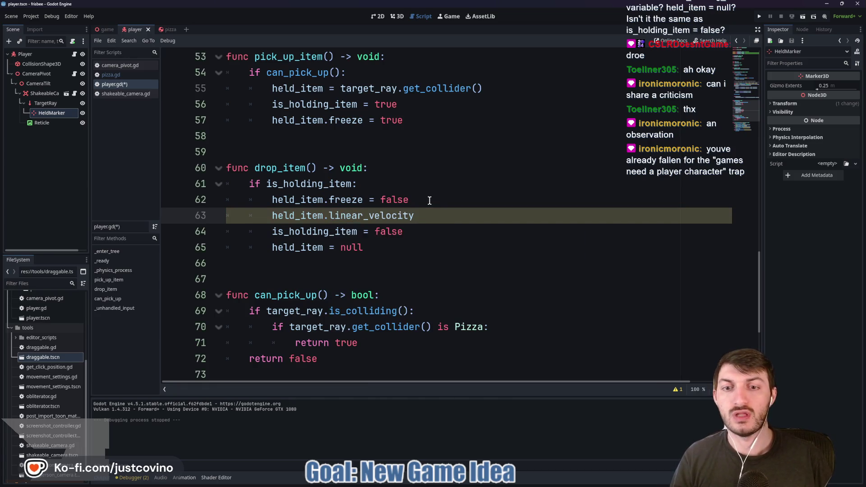
{"action": "type", "text": " ="}
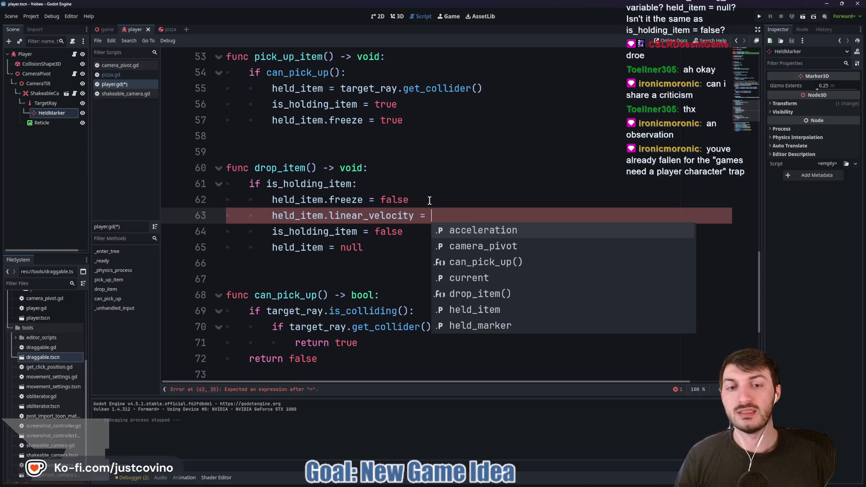
- Complete the assignment as camera_pivot.look_speed and open CameraPivot's camera_pivot.gd script
{"action": "key", "text": "Down"}
{"action": "key", "text": "Return"}
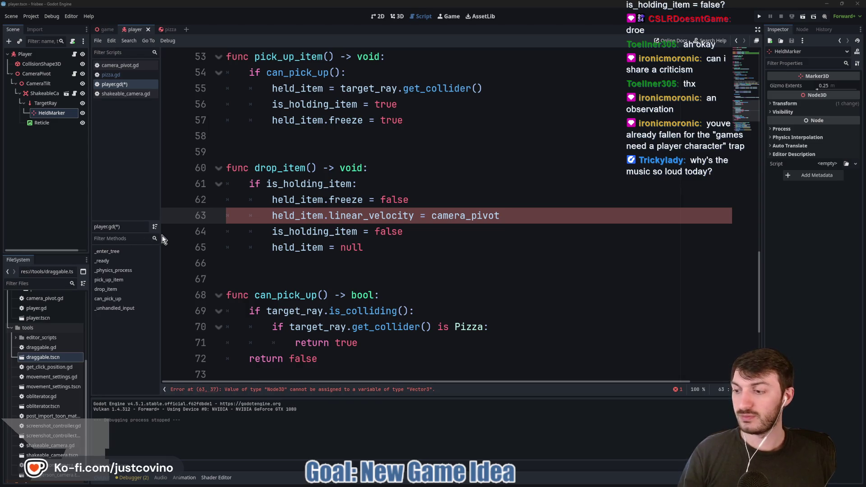
{"action": "left_click", "coordinate": [398, 263]}
{"action": "left_click", "coordinate": [510, 216]}
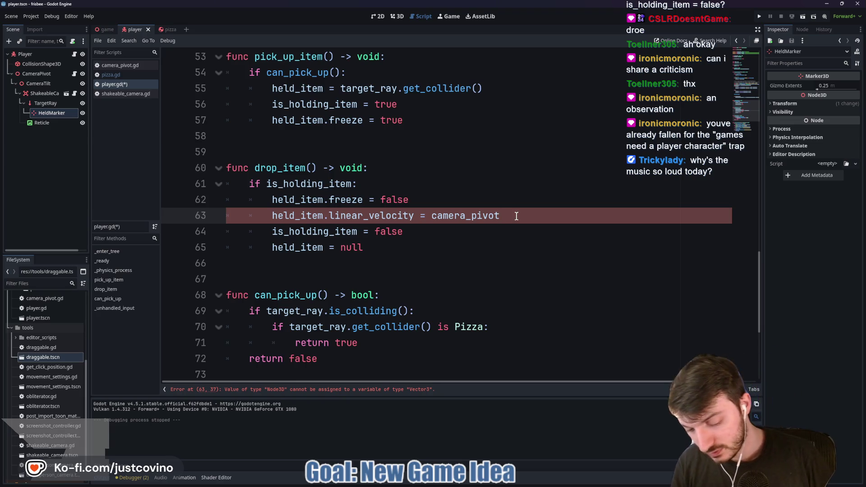
{"action": "type", "text": "."}
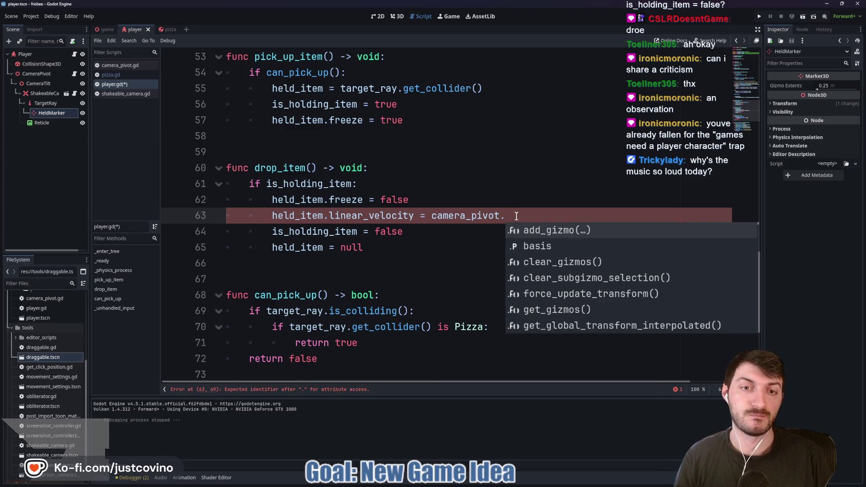
{"action": "type", "text": "look_speed"}
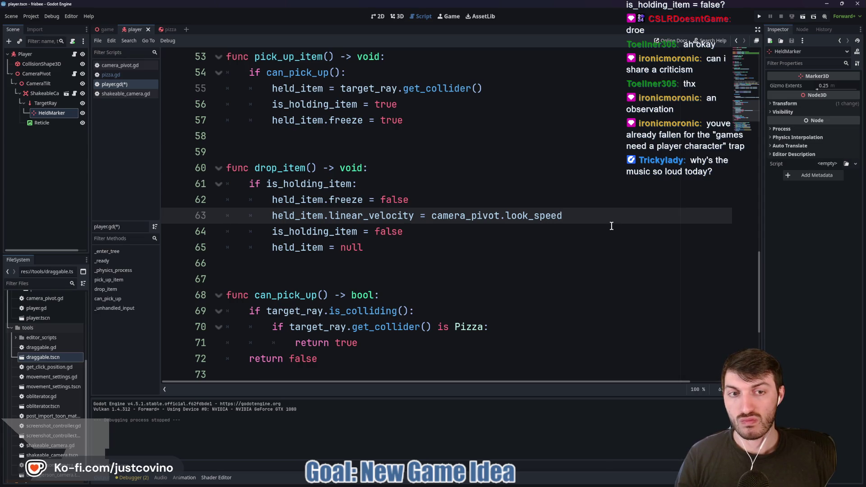
{"action": "left_click", "coordinate": [75, 74]}
- Declare var look_speed: float near the top of camera_pivot.gd
{"action": "left_click", "coordinate": [289, 138]}
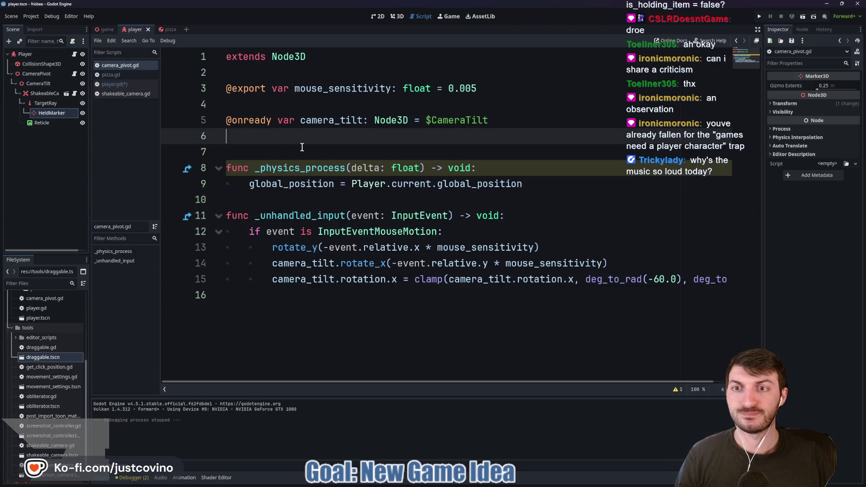
{"action": "key", "text": "Return"}
{"action": "type", "text": "var look_speed"}
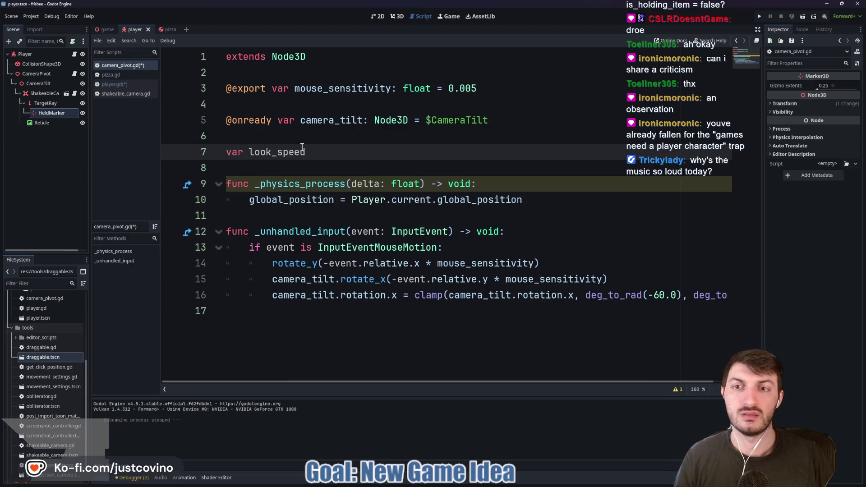
{"action": "type", "text": ": float"}
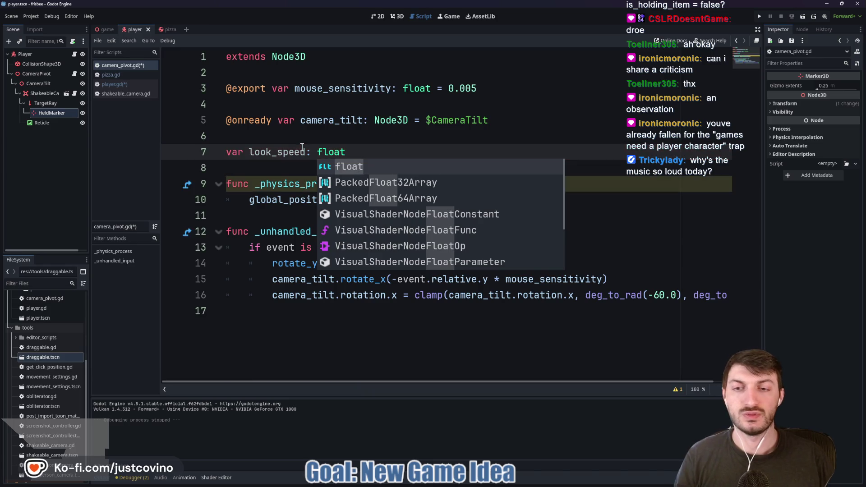
{"action": "key", "text": "Escape"}
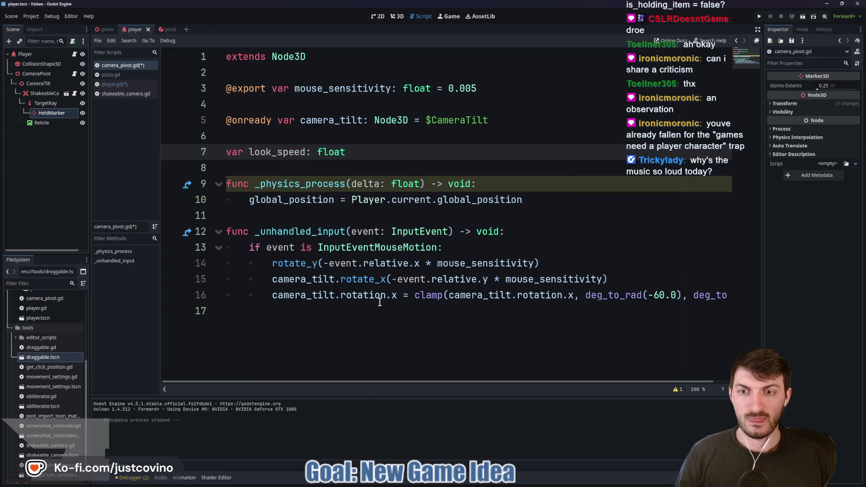
- Begin a look_speed assignment on a new line after global_position in _physics_process
{"action": "left_click", "coordinate": [329, 308]}
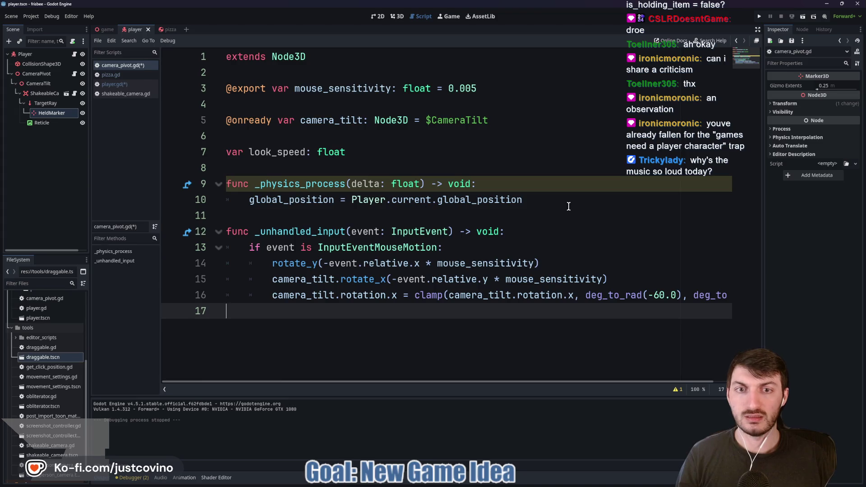
{"action": "left_click", "coordinate": [317, 216]}
{"action": "key", "text": "Return"}
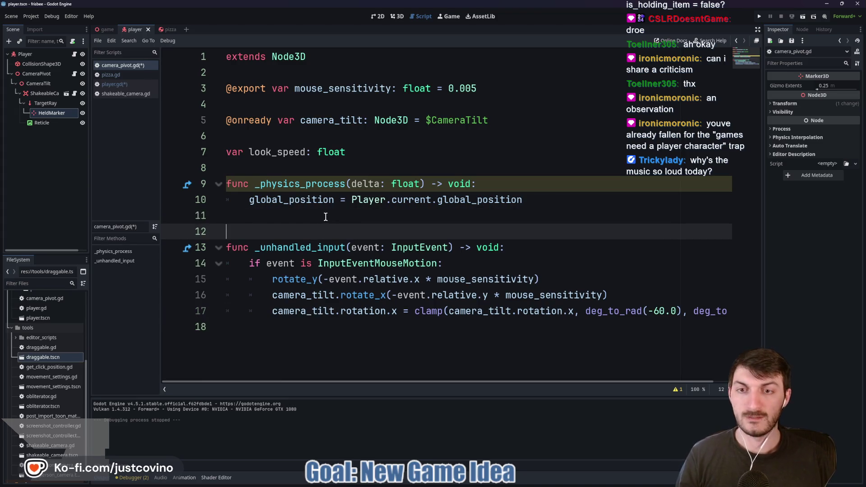
{"action": "left_click", "coordinate": [570, 201]}
{"action": "key", "text": "Return"}
{"action": "type", "text": "loo"}
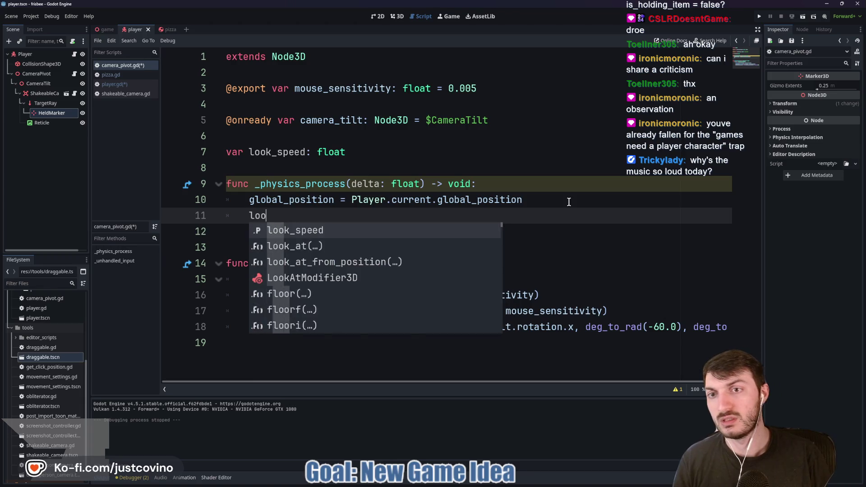
{"action": "key", "text": "Return"}
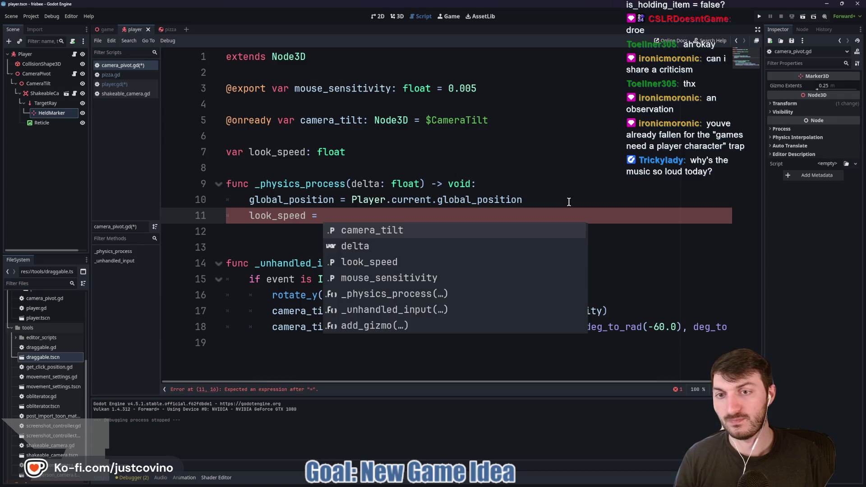
{"action": "type", "text": "direc"}
{"action": "key", "text": "BackSpace"}
{"action": "key", "text": "BackSpace"}
{"action": "key", "text": "BackSpace"}
{"action": "key", "text": "BackSpace"}
{"action": "key", "text": "BackSpace"}
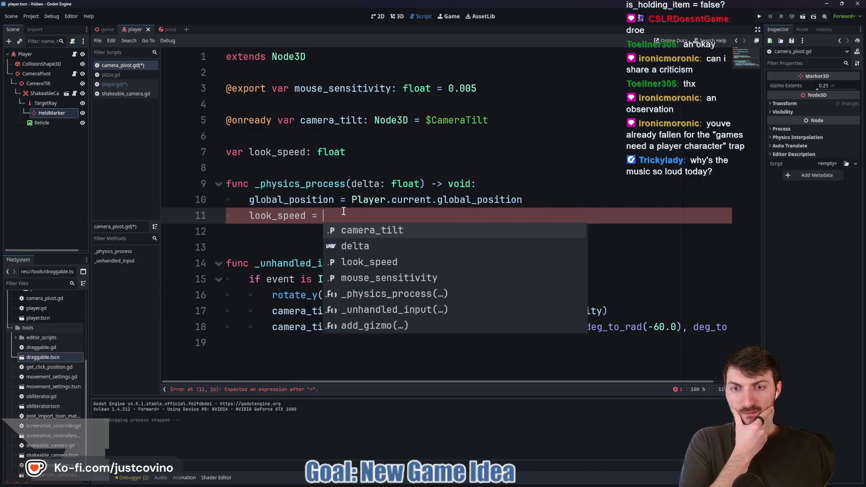
{"action": "key", "text": "Escape"}
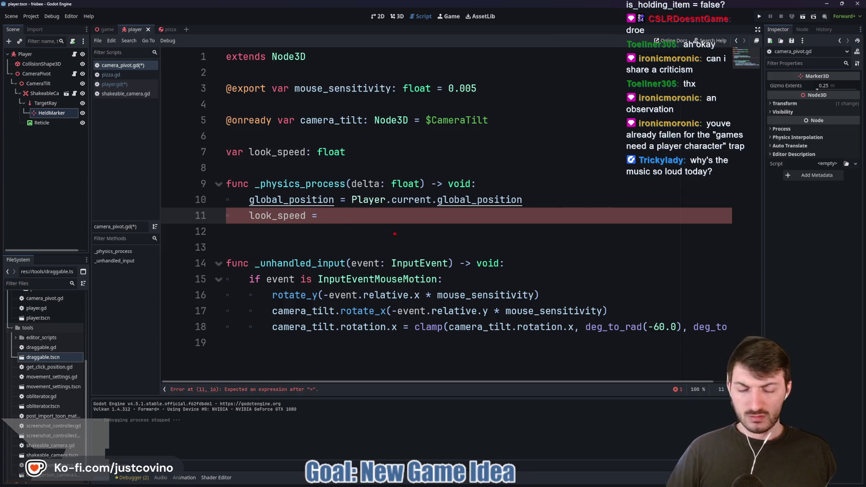
{"action": "mouse_move", "coordinate": [324, 225]}
{"action": "left_mouse_down"}
{"action": "mouse_move", "coordinate": [293, 218]}
{"action": "mouse_move", "coordinate": [394, 239]}
{"action": "mouse_move", "coordinate": [435, 266]}
{"action": "mouse_move", "coordinate": [433, 224]}
{"action": "mouse_move", "coordinate": [319, 218]}
{"action": "left_mouse_up"}
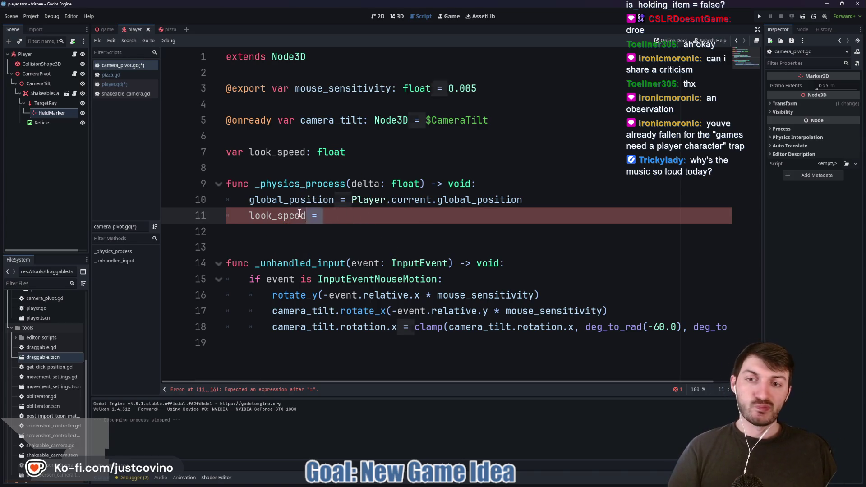
{"action": "mouse_move", "coordinate": [251, 217]}
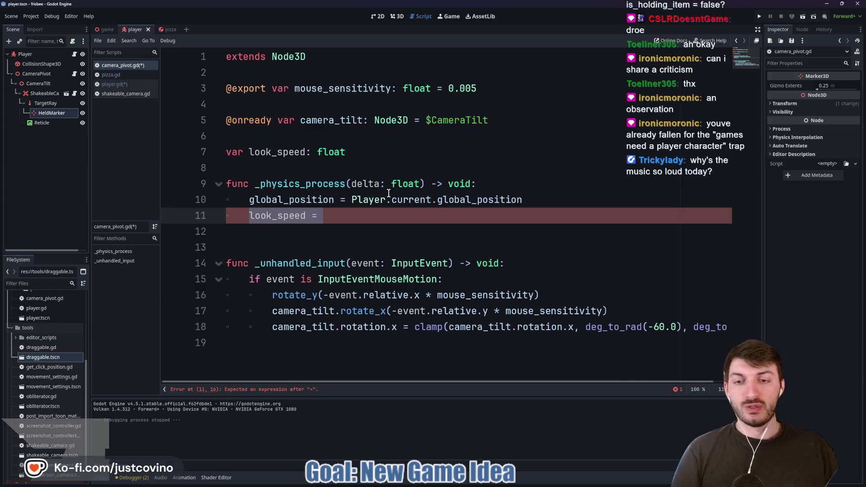
{"action": "mouse_move", "coordinate": [395, 208]}
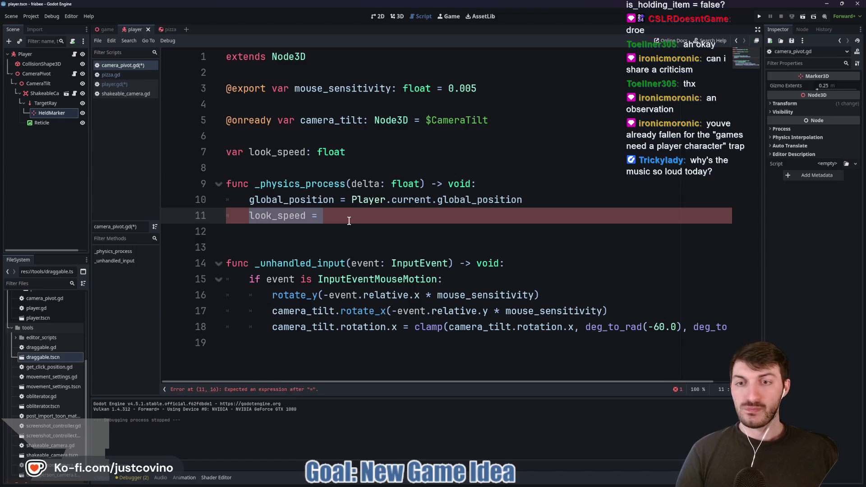
- Declare look_direction and set look_direction = rotation_degrees.y + event.relative.x instead of look_speed
{"action": "left_click", "coordinate": [370, 155]}
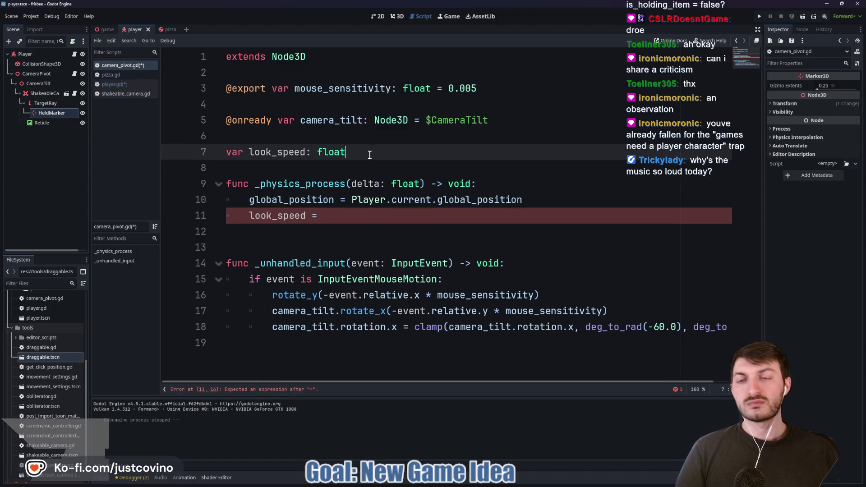
{"action": "key", "text": "Return"}
{"action": "type", "text": "var lo"}
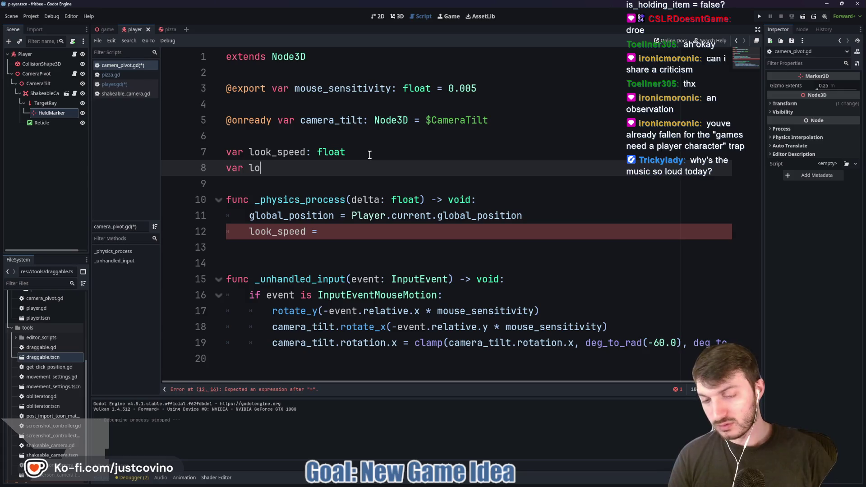
{"action": "type", "text": "ok_directio"}
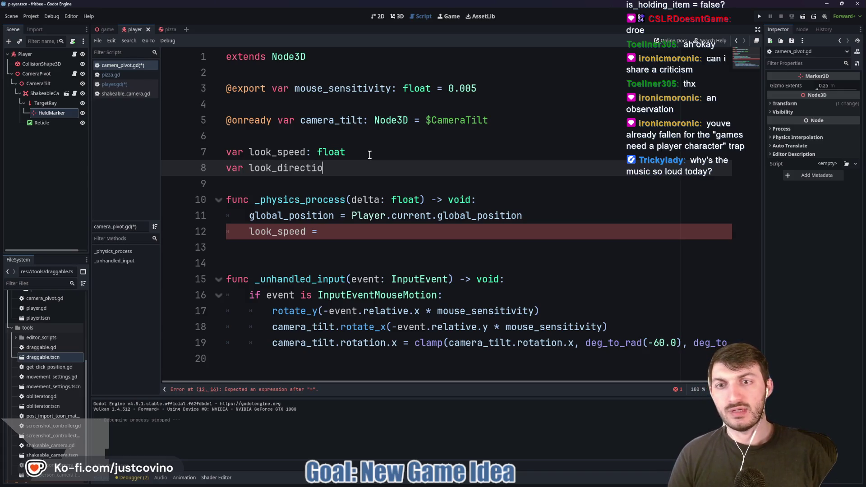
{"action": "type", "text": "n: Vector3"}
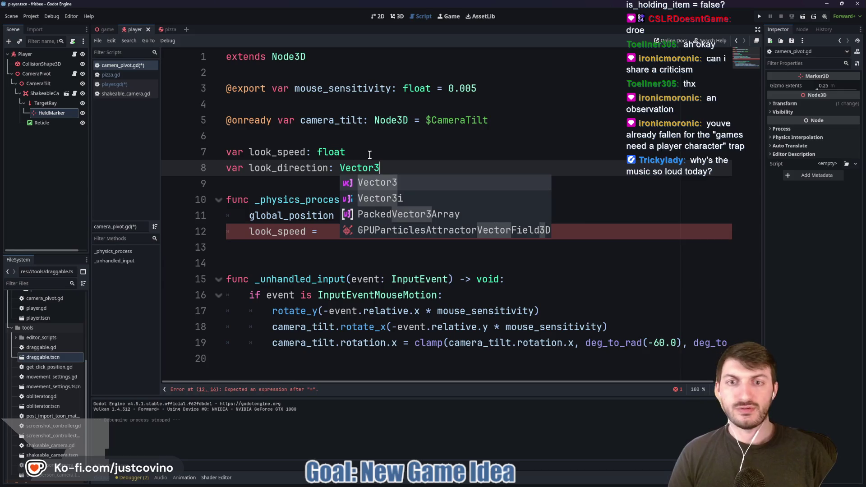
{"action": "left_click_drag", "start_coordinate": [308, 231], "coordinate": [280, 230]}
{"action": "type", "text": "dir"}
{"action": "key", "text": "Return"}
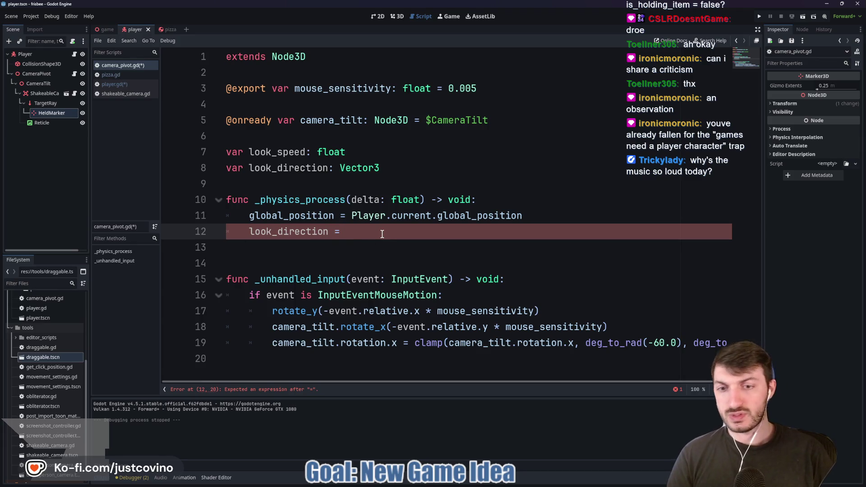
{"action": "type", "text": "rotation"}
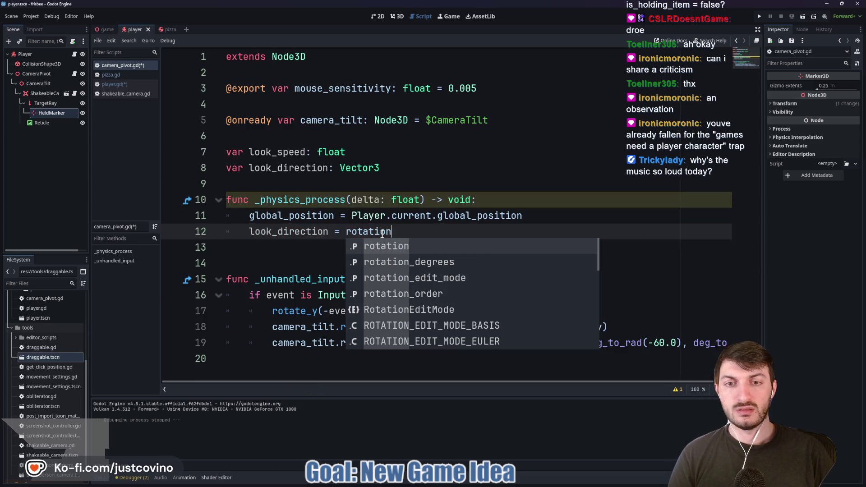
{"action": "key", "text": "Escape"}
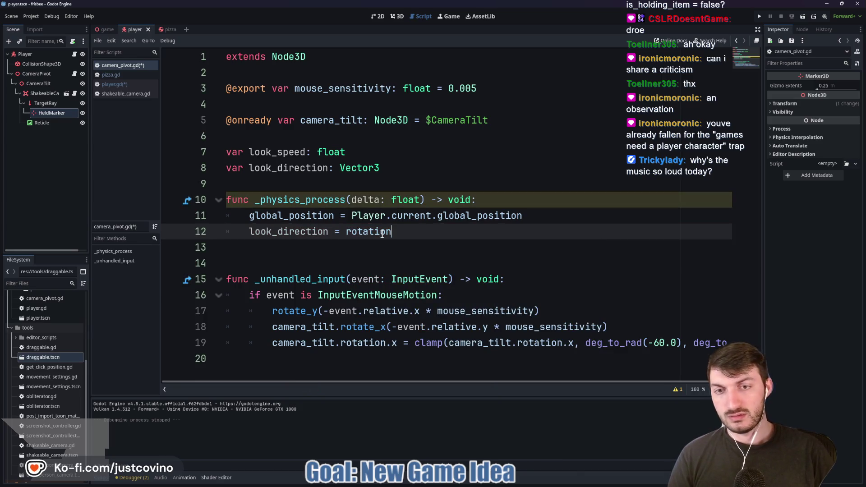
{"action": "type", "text": "_degre"}
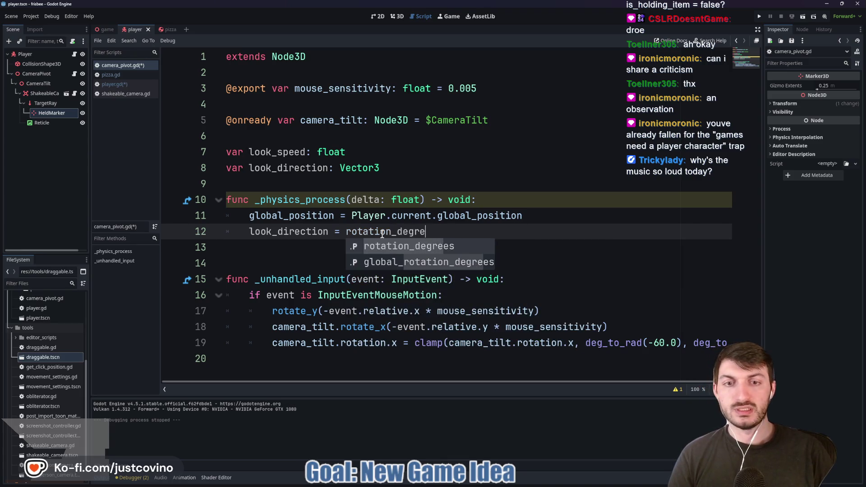
{"action": "type", "text": "es.y -"}
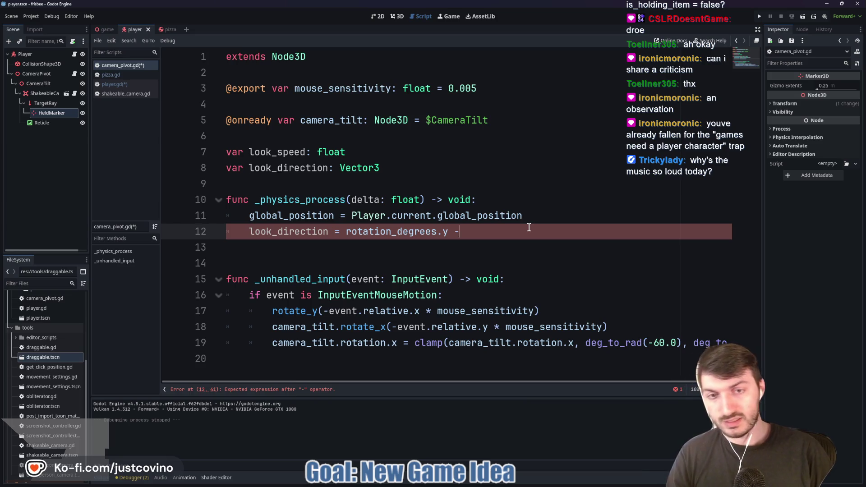
{"action": "key", "text": "BackSpace"}
{"action": "type", "text": "+"}
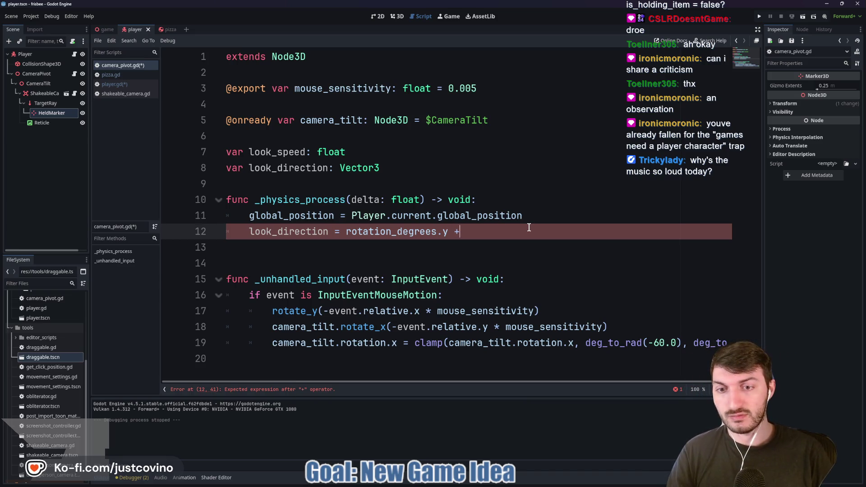
{"action": "type", "text": " event.relat"}
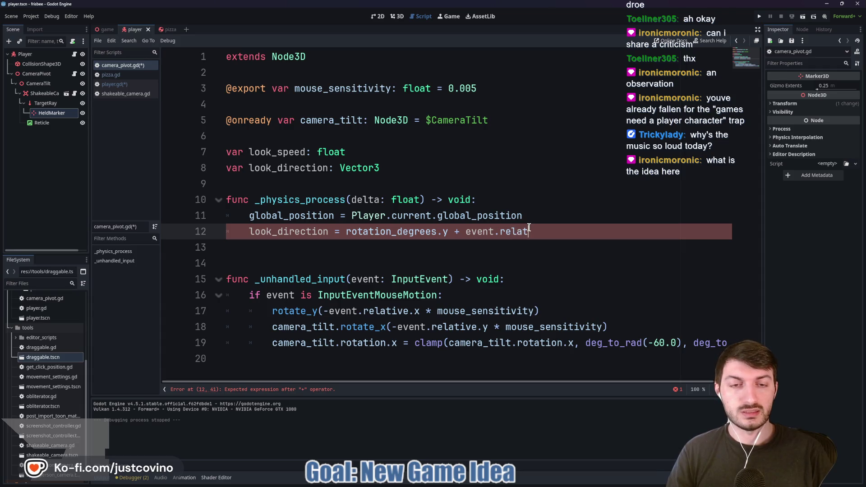
{"action": "type", "text": "ive.x"}
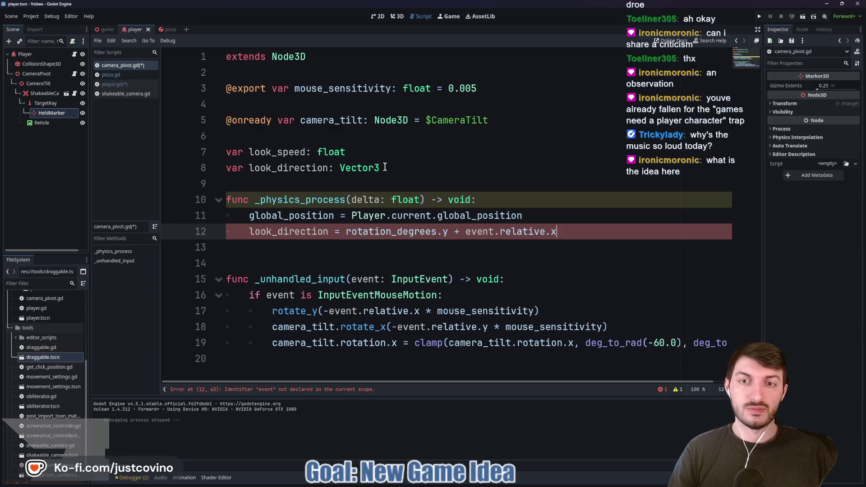
- Change look_direction's declared type from Vector3 to float
{"action": "left_click_drag", "start_coordinate": [385, 167], "coordinate": [341, 168]}
{"action": "type", "text": "float"}
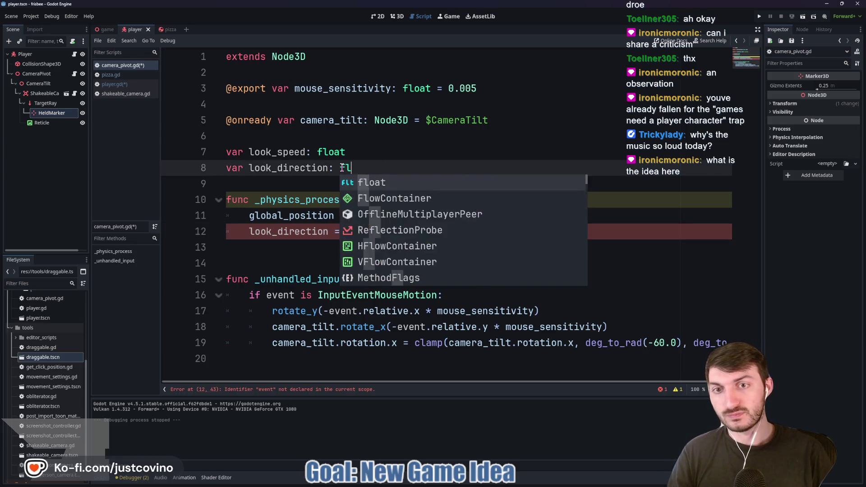
{"action": "key", "text": "Escape"}
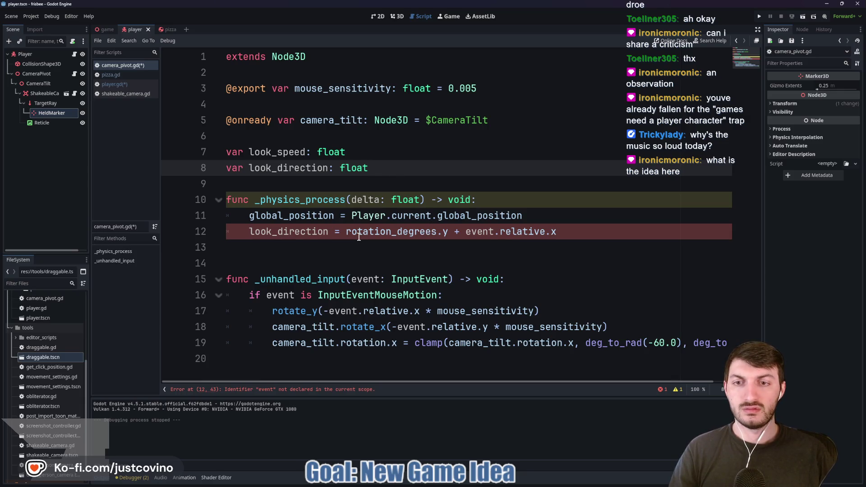
{"action": "mouse_move", "coordinate": [359, 237]}
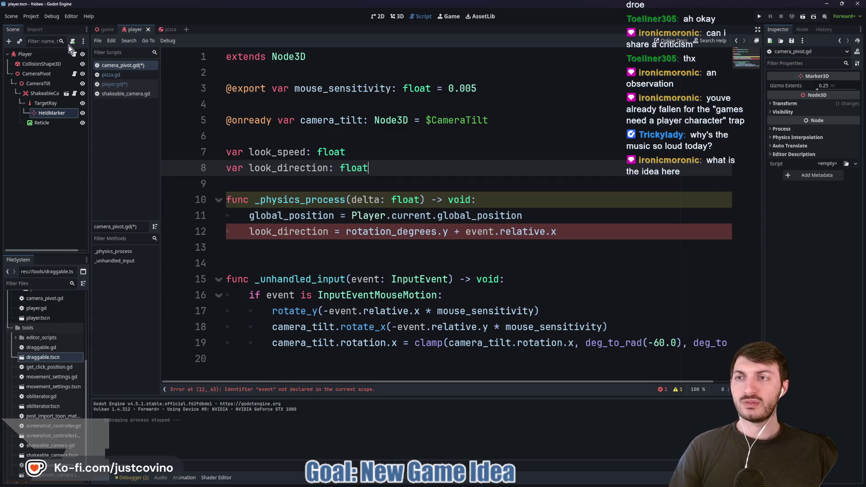
- Delete the held_item.linear_velocity line from drop_item in player.gd, then open pizza.gd
{"action": "left_click", "coordinate": [75, 54]}
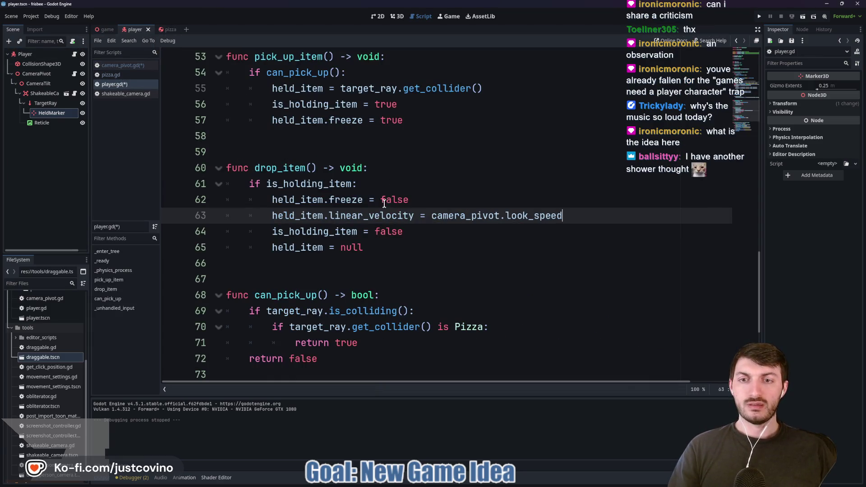
{"action": "left_click", "coordinate": [248, 211]}
{"action": "key", "text": "shift+End"}
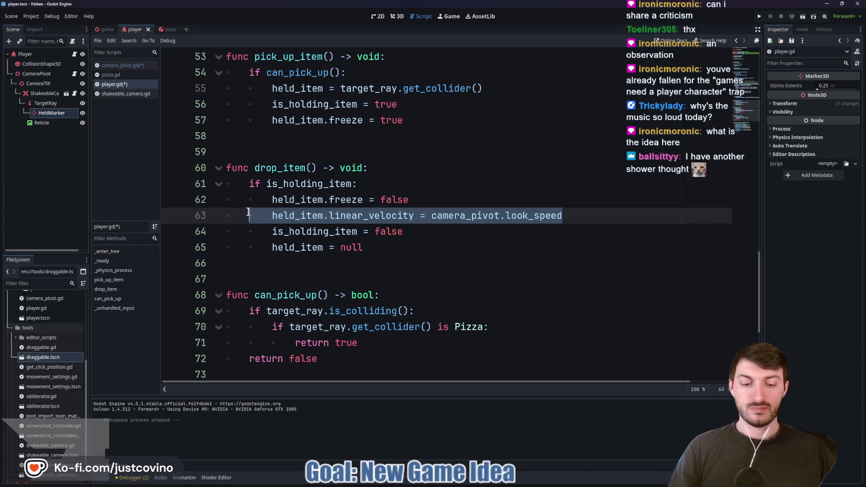
{"action": "key", "text": "BackSpace"}
{"action": "key", "text": "BackSpace"}
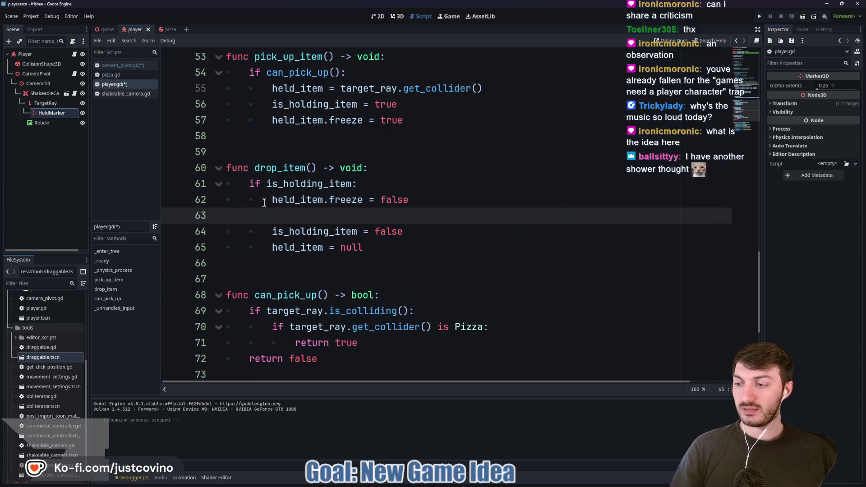
{"action": "left_click", "coordinate": [167, 29]}
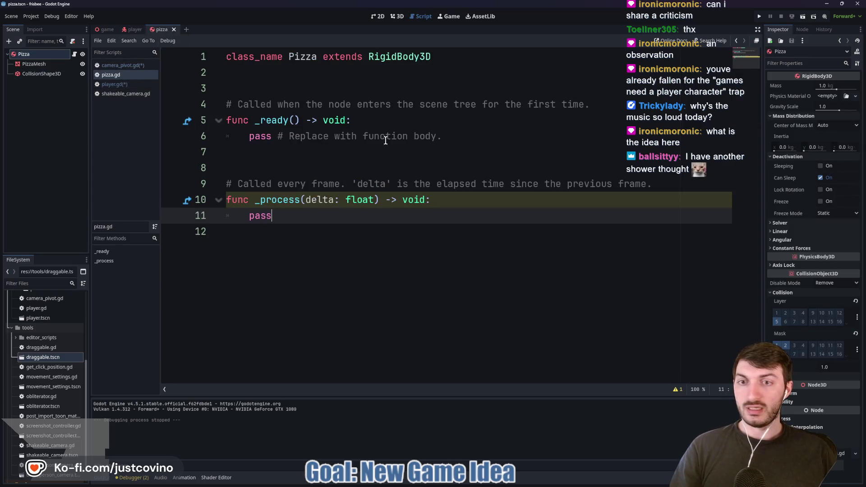
- Switch to the 3D workspace to see the Pizza disc and its collision shape
{"action": "left_click", "coordinate": [397, 16]}
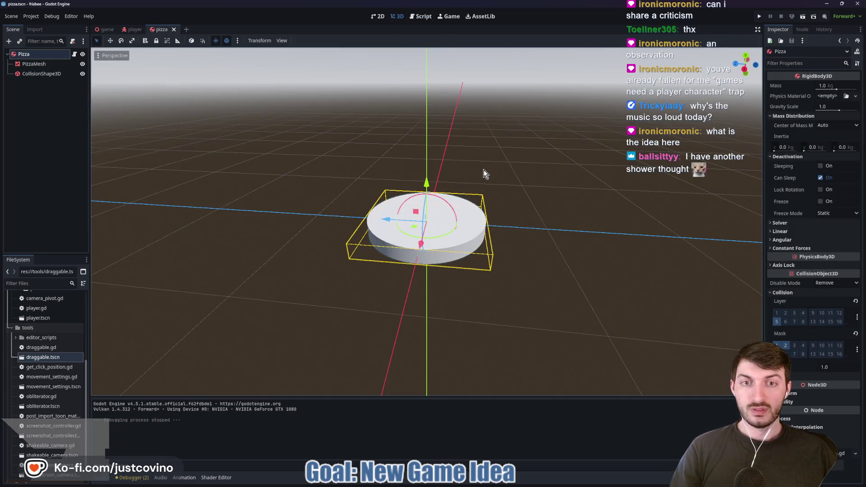